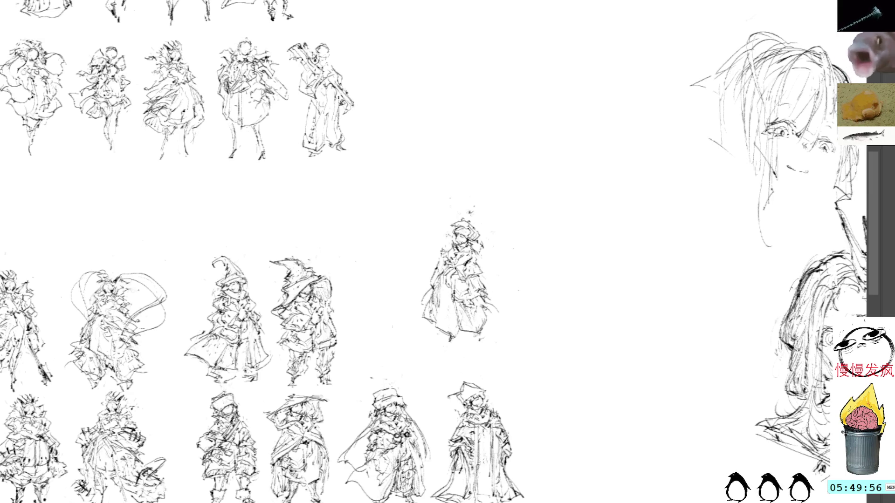
# Add short accent strokes on the central figure's foot, sides and head, plus a squiggle to its right.
pyautogui.moveTo(478, 335); pyautogui.dragTo(481, 340)
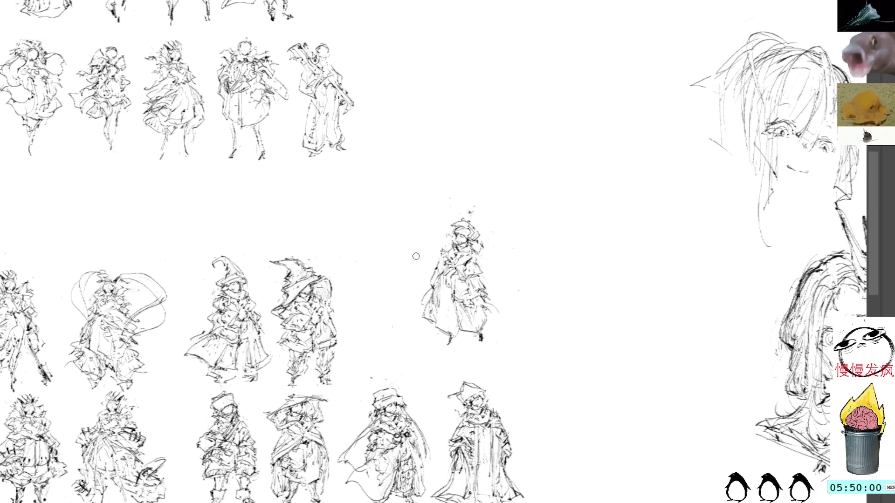
pyautogui.moveTo(426, 295); pyautogui.dragTo(415, 306)
pyautogui.moveTo(482, 295)
pyautogui.mouseDown()
pyautogui.moveTo(503, 308)
pyautogui.moveTo(495, 316)
pyautogui.mouseUp()
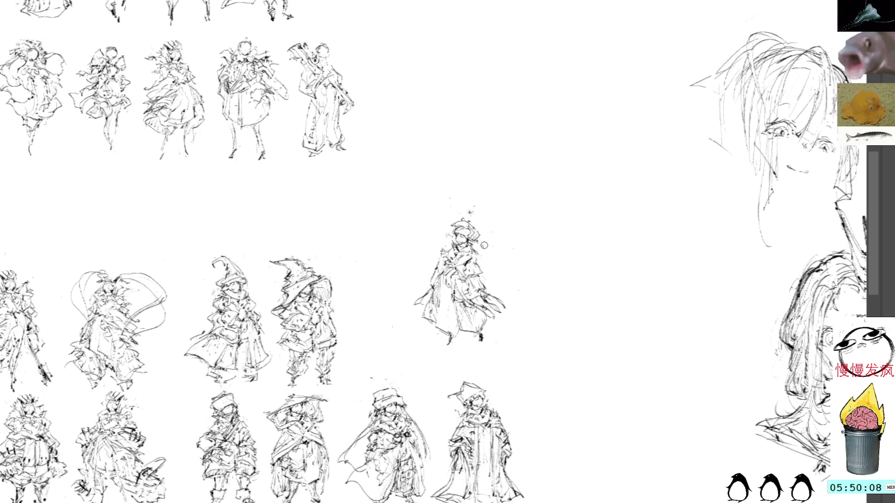
pyautogui.moveTo(464, 214)
pyautogui.mouseDown()
pyautogui.moveTo(457, 226)
pyautogui.moveTo(468, 232)
pyautogui.mouseUp()
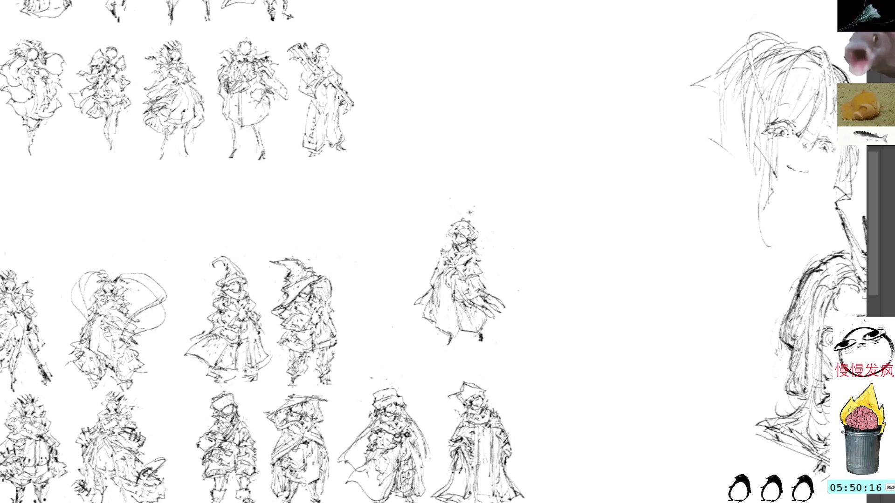
pyautogui.moveTo(511, 238); pyautogui.dragTo(553, 245)
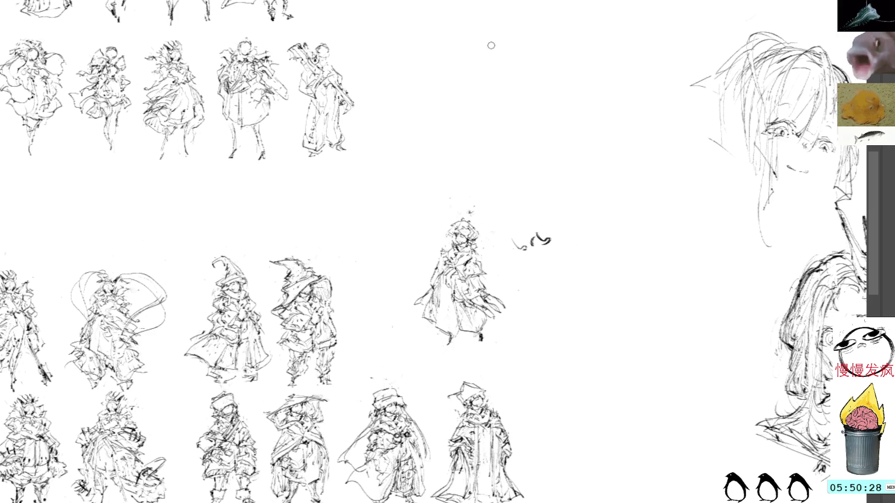
# Delete the squiggles beside the central figure, then add hair strokes atop the upper-right head sketch.
pyautogui.moveTo(520, 217); pyautogui.dragTo(571, 238)
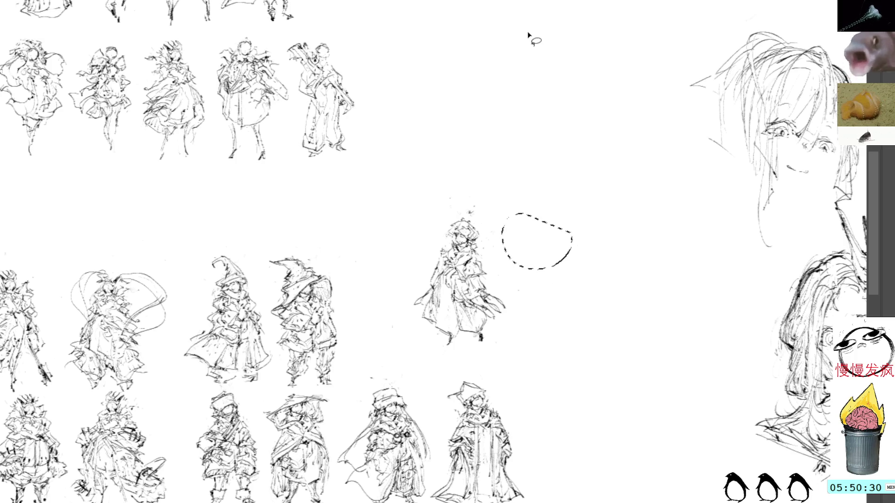
pyautogui.hotkey('ctrl', 'd')
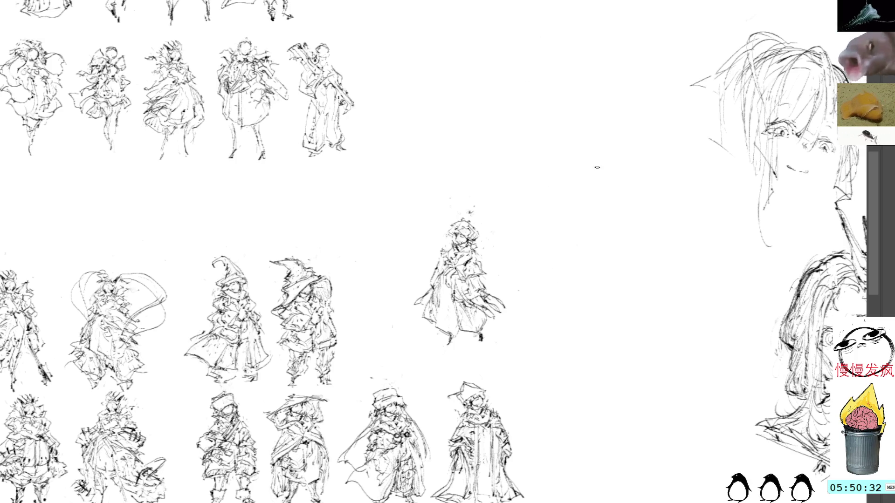
pyautogui.moveTo(613, 162); pyautogui.dragTo(564, 149)
pyautogui.moveTo(717, 37)
pyautogui.mouseDown()
pyautogui.moveTo(693, 45)
pyautogui.moveTo(671, 76)
pyautogui.moveTo(697, 42)
pyautogui.moveTo(684, 87)
pyautogui.mouseUp()
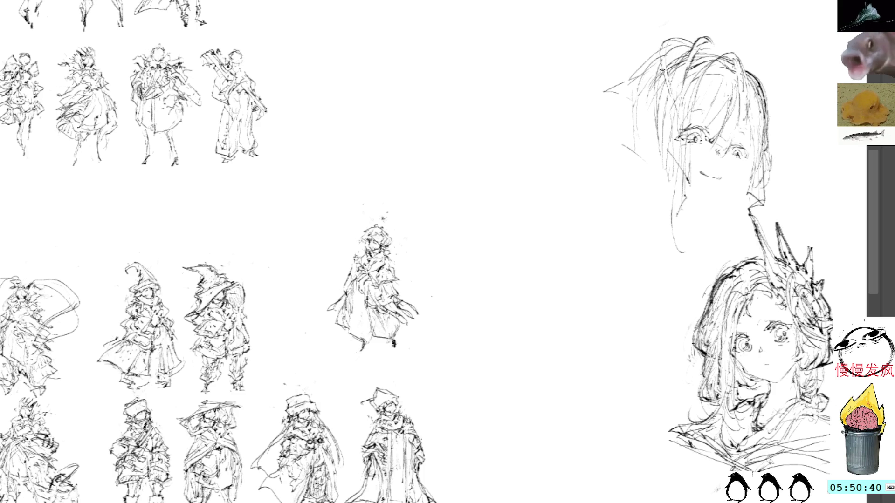
# Add hair strands down the upper head's left side and marks on its chin and cheek.
pyautogui.moveTo(650, 84)
pyautogui.mouseDown()
pyautogui.moveTo(618, 185)
pyautogui.moveTo(643, 162)
pyautogui.mouseUp()
pyautogui.moveTo(650, 64)
pyautogui.mouseDown()
pyautogui.moveTo(634, 98)
pyautogui.moveTo(643, 213)
pyautogui.mouseUp()
pyautogui.moveTo(645, 128)
pyautogui.mouseDown()
pyautogui.moveTo(658, 125)
pyautogui.moveTo(655, 139)
pyautogui.mouseUp()
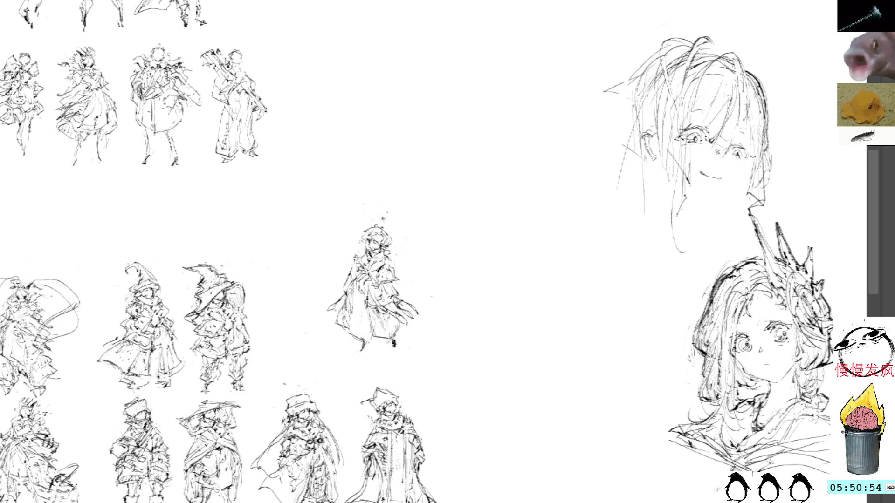
pyautogui.moveTo(739, 177); pyautogui.dragTo(732, 185)
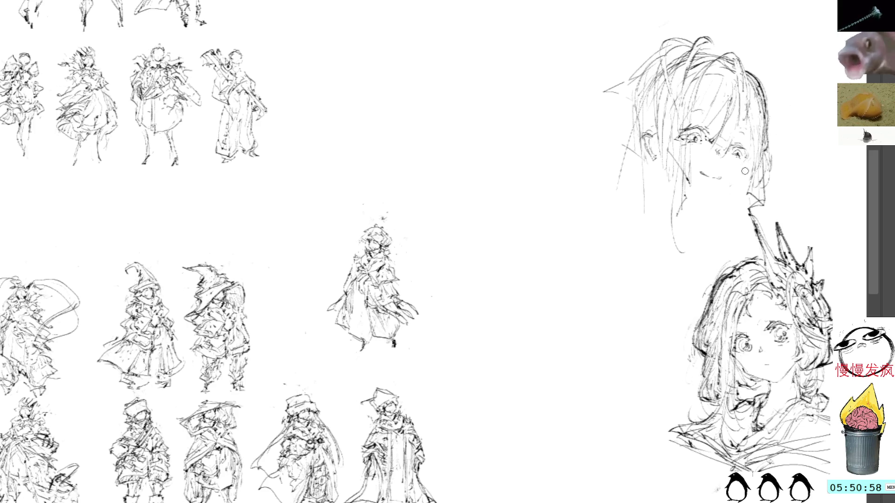
pyautogui.moveTo(742, 168); pyautogui.dragTo(747, 167)
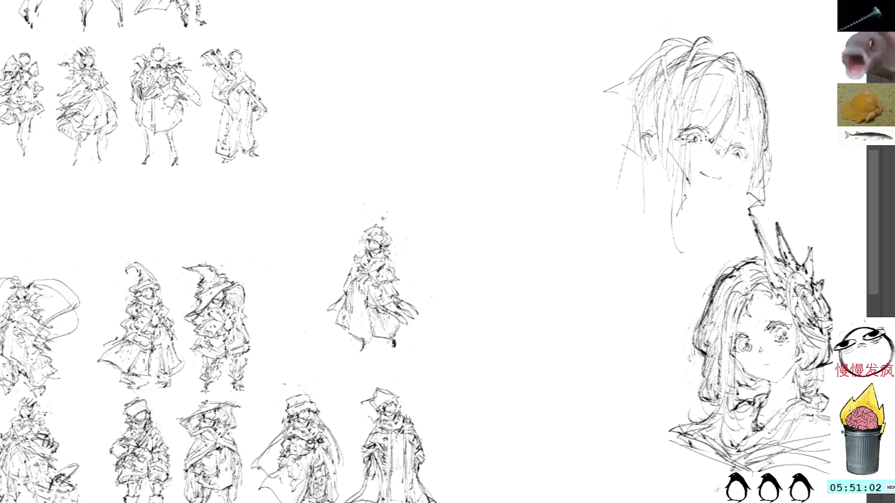
# Add strands along the right side of the hair and begin a small eye sketch in empty space.
pyautogui.moveTo(750, 68); pyautogui.dragTo(769, 130)
pyautogui.moveTo(771, 91)
pyautogui.mouseDown()
pyautogui.moveTo(755, 166)
pyautogui.moveTo(772, 159)
pyautogui.mouseUp()
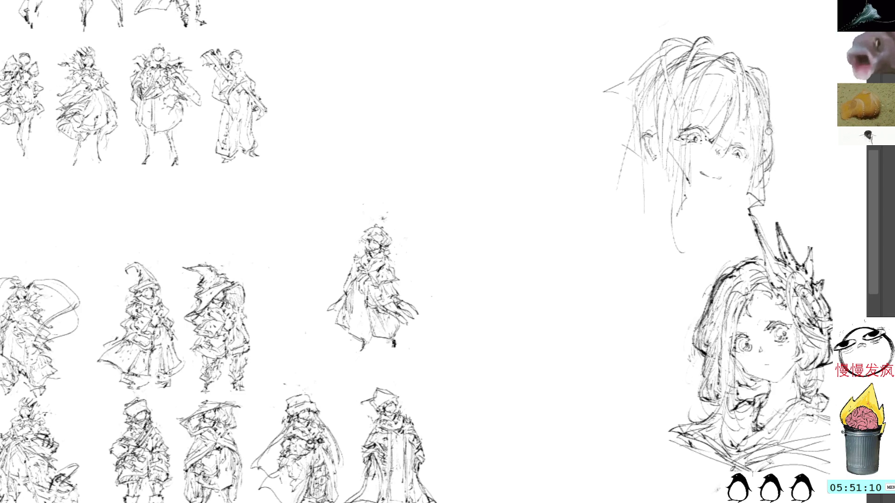
pyautogui.moveTo(772, 116)
pyautogui.mouseDown()
pyautogui.moveTo(776, 172)
pyautogui.moveTo(756, 176)
pyautogui.moveTo(773, 174)
pyautogui.mouseUp()
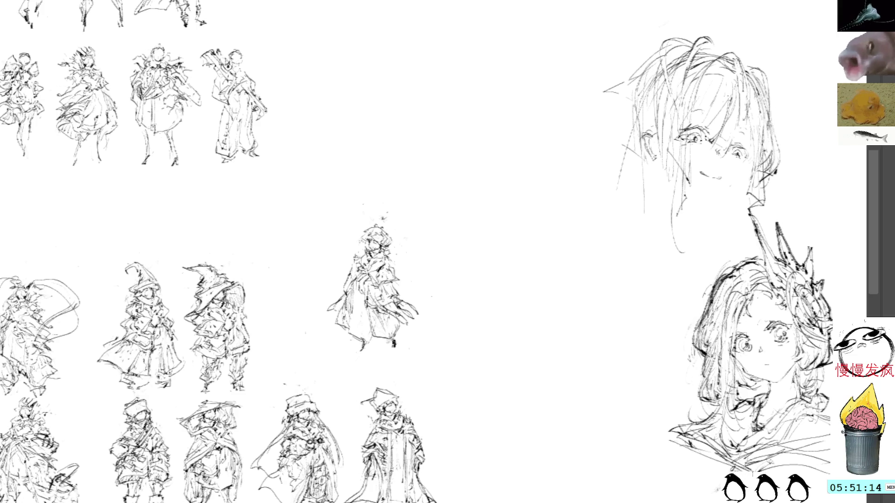
pyautogui.moveTo(495, 42)
pyautogui.mouseDown()
pyautogui.moveTo(529, 59)
pyautogui.moveTo(503, 50)
pyautogui.moveTo(523, 54)
pyautogui.moveTo(522, 65)
pyautogui.moveTo(523, 46)
pyautogui.mouseUp()
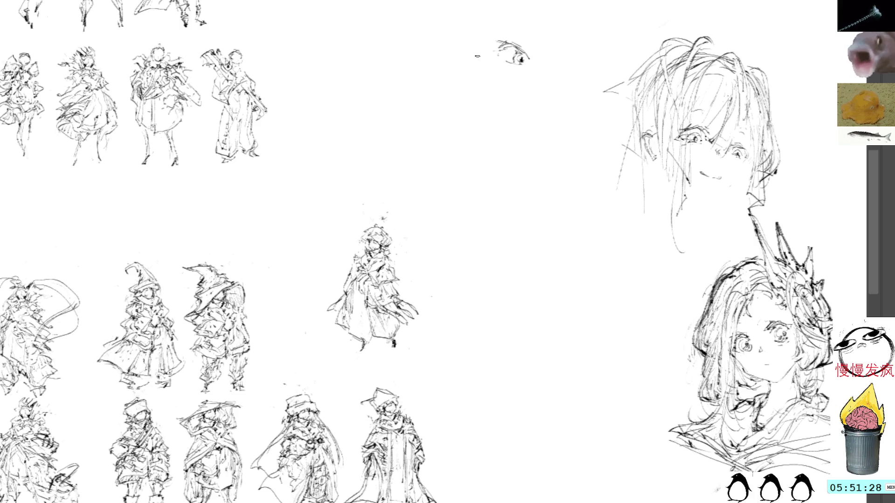
# Try and undo diagonal strokes beside the small eye sketch, keeping a dark pupil mark in the left eye.
pyautogui.moveTo(478, 55); pyautogui.dragTo(462, 73)
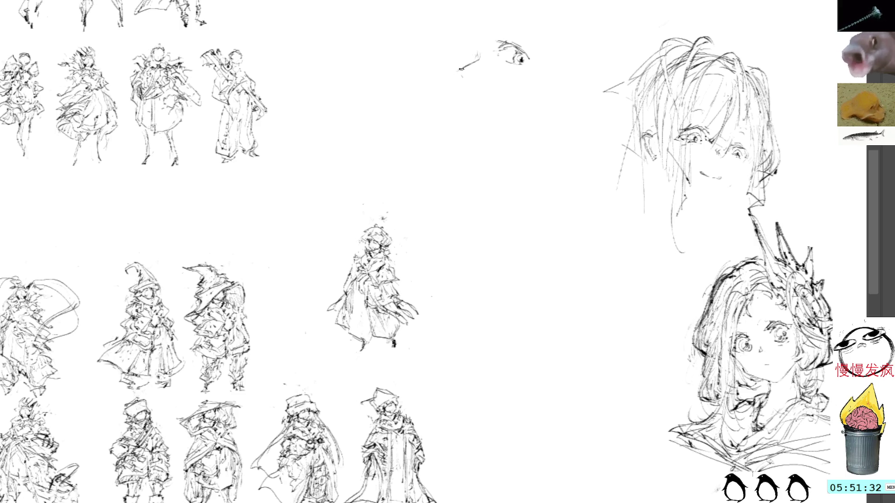
pyautogui.moveTo(475, 52); pyautogui.dragTo(455, 74)
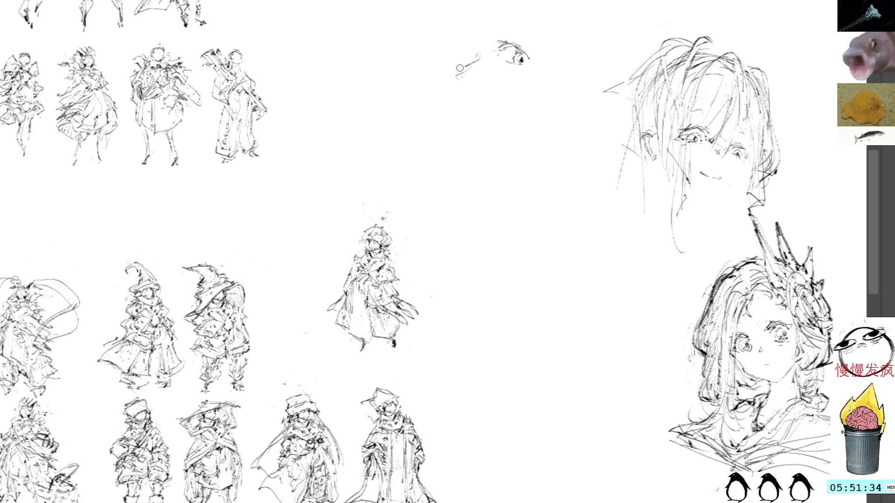
pyautogui.hotkey('ctrl', 'z')
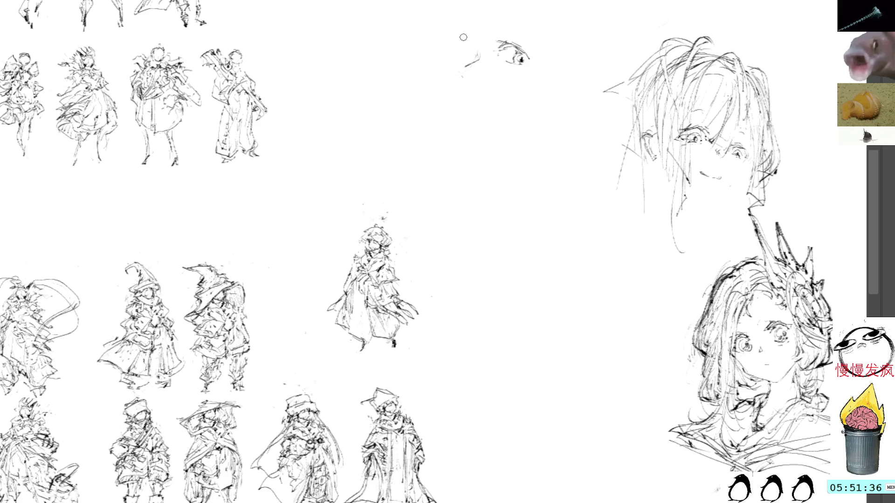
pyautogui.moveTo(458, 40); pyautogui.dragTo(477, 51)
pyautogui.hotkey('ctrl', 'z')
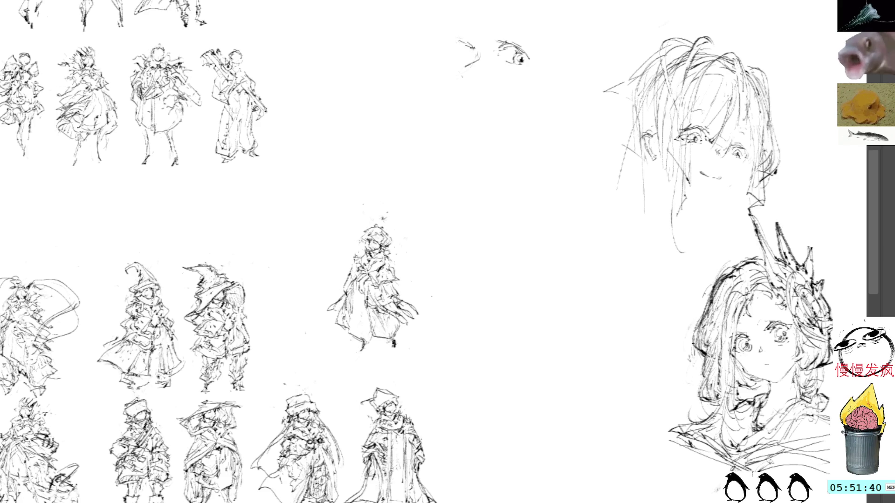
pyautogui.moveTo(467, 53); pyautogui.dragTo(474, 56)
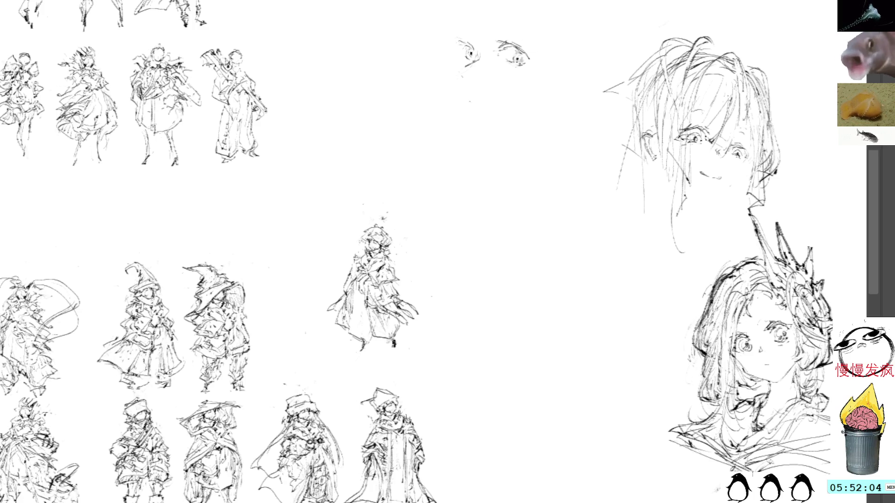
# Draw sweeping curves right of the eye sketches and reinforce the upper head's left hair contour.
pyautogui.moveTo(477, 0)
pyautogui.mouseDown()
pyautogui.moveTo(501, 41)
pyautogui.moveTo(507, 35)
pyautogui.moveTo(550, 73)
pyautogui.mouseUp()
pyautogui.moveTo(526, 38)
pyautogui.mouseDown()
pyautogui.moveTo(566, 69)
pyautogui.moveTo(560, 79)
pyautogui.mouseUp()
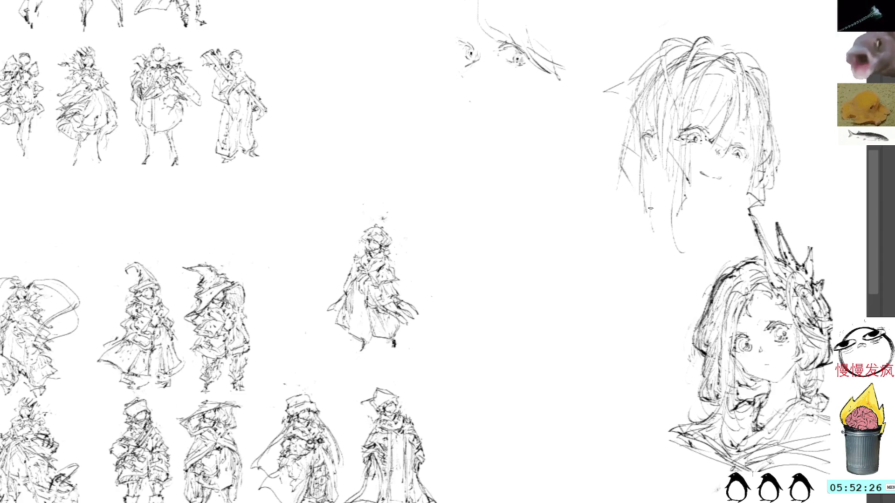
pyautogui.moveTo(629, 151); pyautogui.dragTo(616, 190)
pyautogui.moveTo(620, 150)
pyautogui.mouseDown()
pyautogui.moveTo(648, 198)
pyautogui.moveTo(634, 254)
pyautogui.mouseUp()
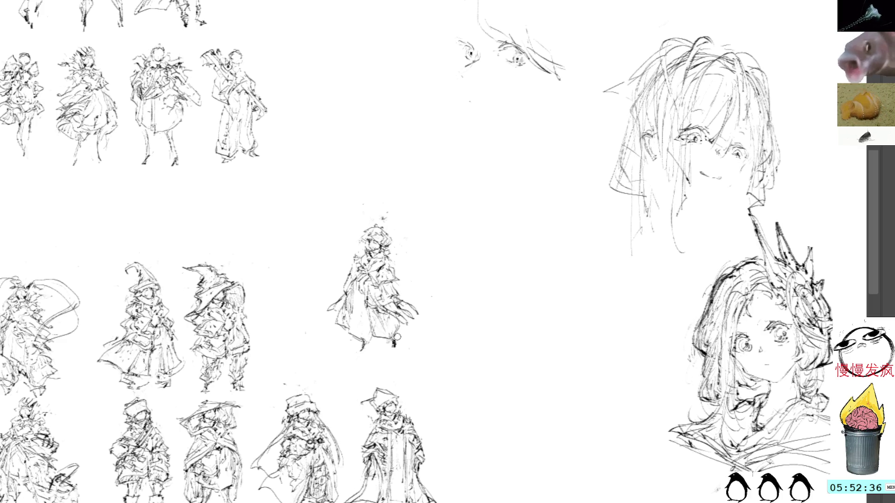
pyautogui.moveTo(380, 206); pyautogui.dragTo(390, 194)
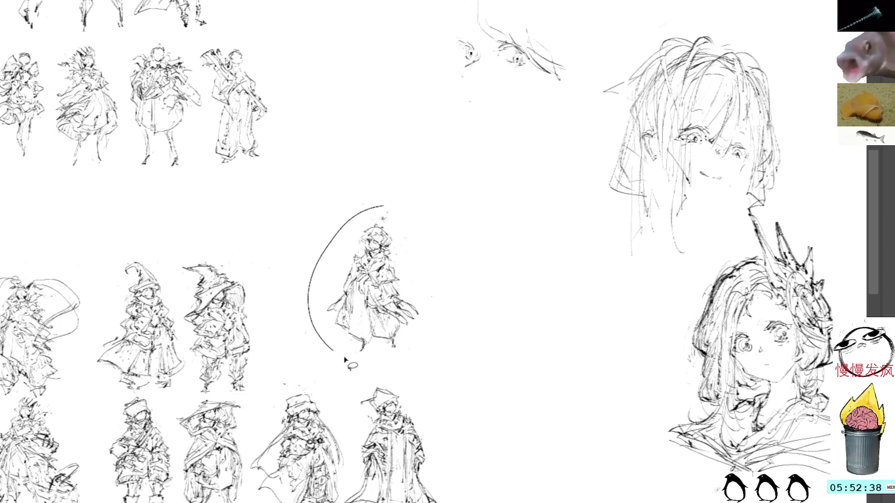
# Move the selected central figure down to the lower right and commit.
pyautogui.hotkey('ctrl', 't')
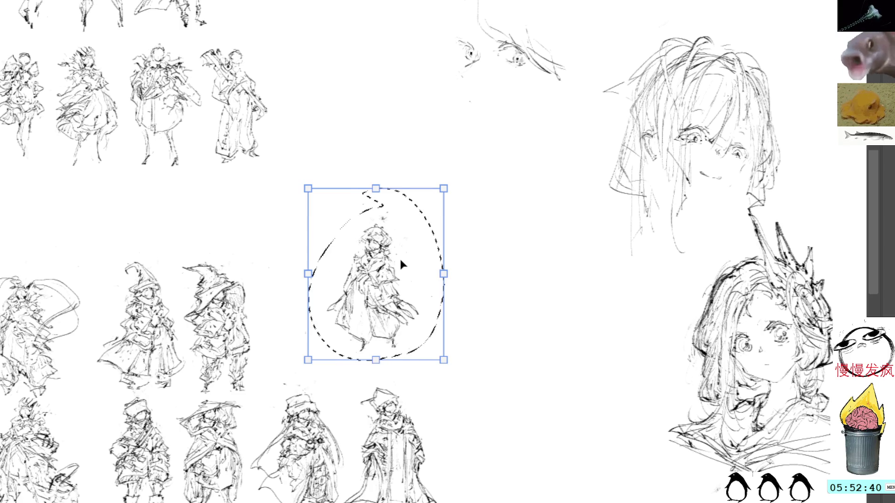
pyautogui.moveTo(345, 301)
pyautogui.mouseDown()
pyautogui.moveTo(499, 435)
pyautogui.moveTo(488, 434)
pyautogui.mouseUp()
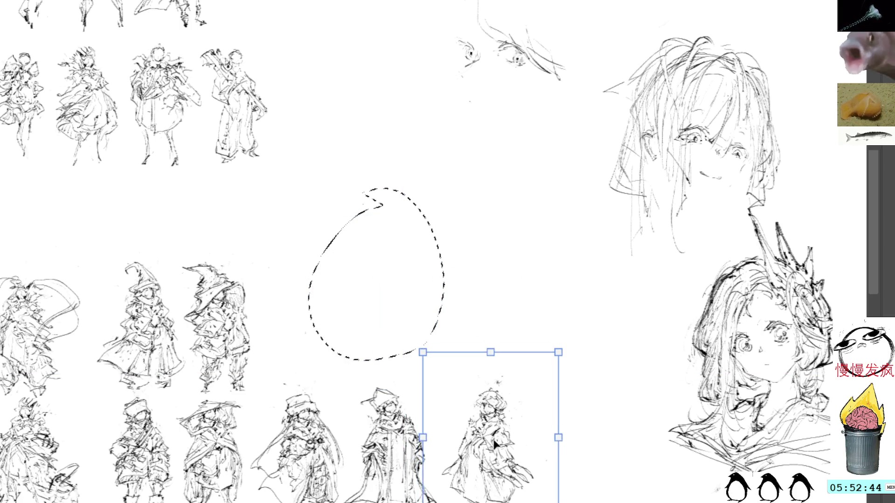
pyautogui.press('Return')
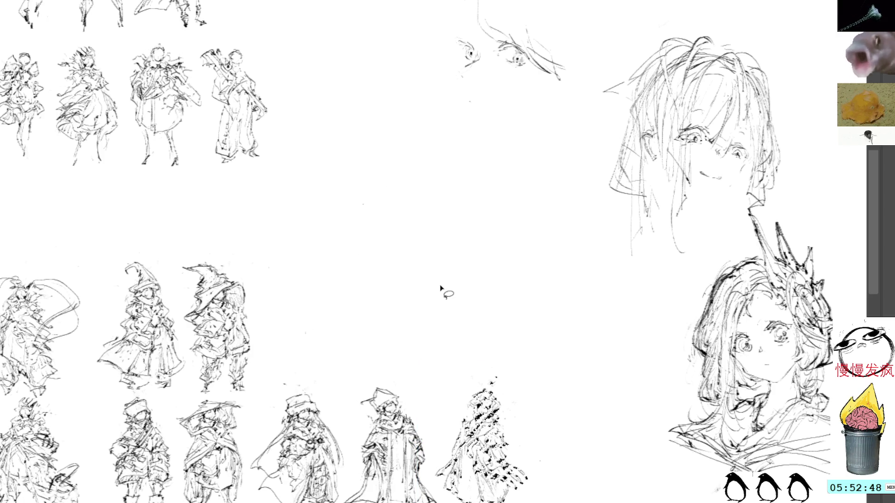
pyautogui.moveTo(448, 300); pyautogui.dragTo(451, 252)
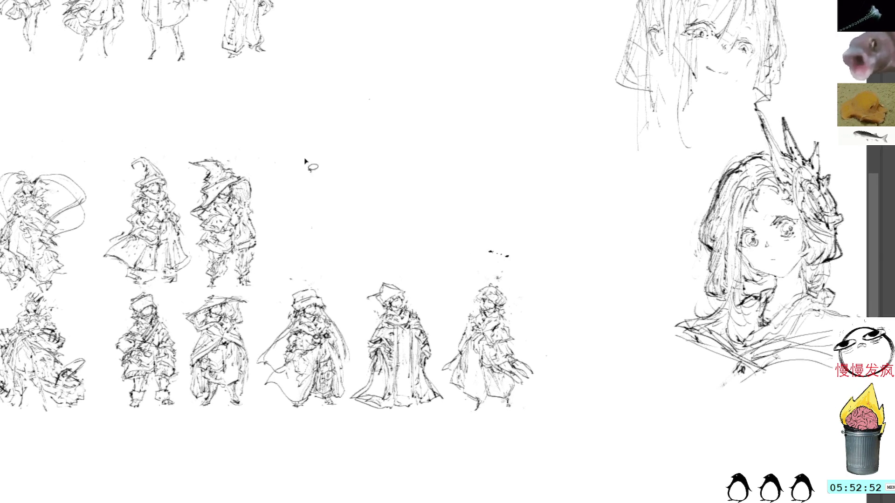
# Select the two witch figures and commit their nudged position.
pyautogui.moveTo(175, 127)
pyautogui.mouseDown()
pyautogui.moveTo(99, 252)
pyautogui.moveTo(225, 292)
pyautogui.mouseUp()
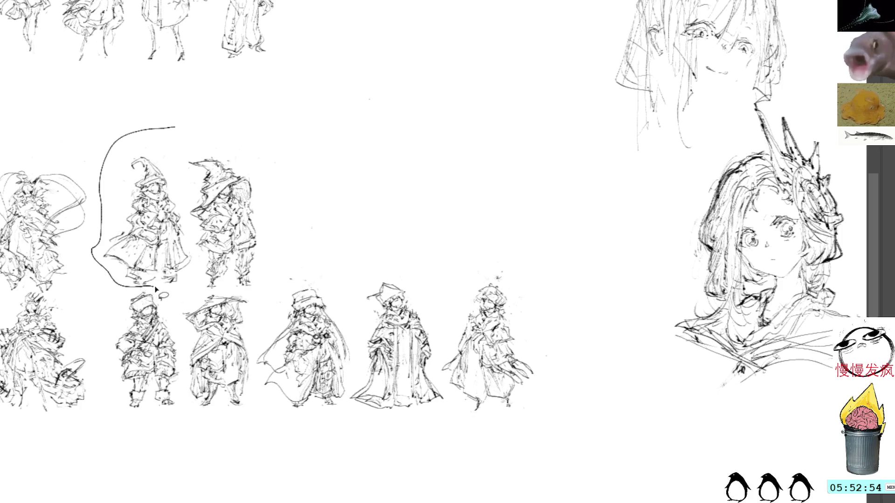
pyautogui.moveTo(221, 293); pyautogui.dragTo(185, 109)
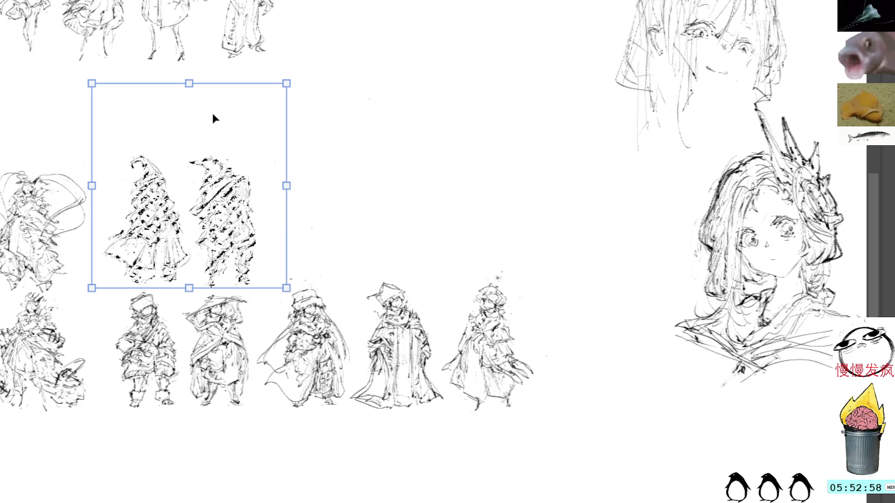
pyautogui.press('Return')
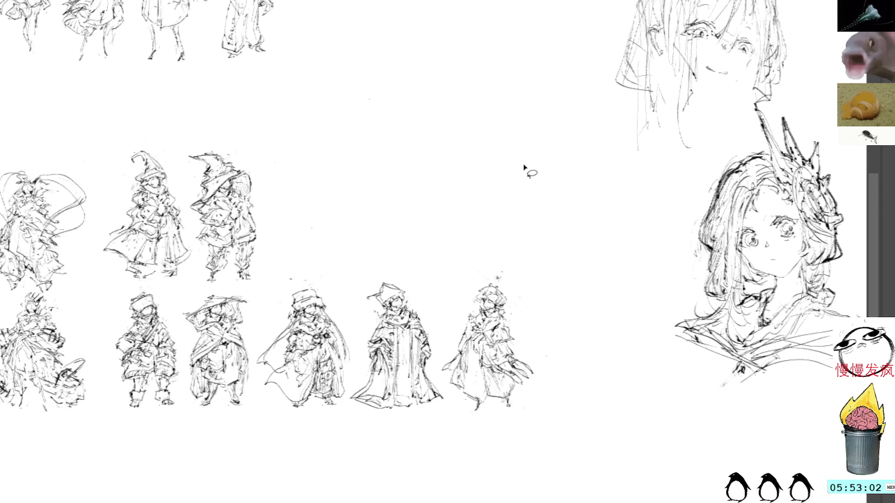
# Select the lower row of figures and nudge it downward with a transform.
pyautogui.moveTo(513, 266); pyautogui.dragTo(291, 276)
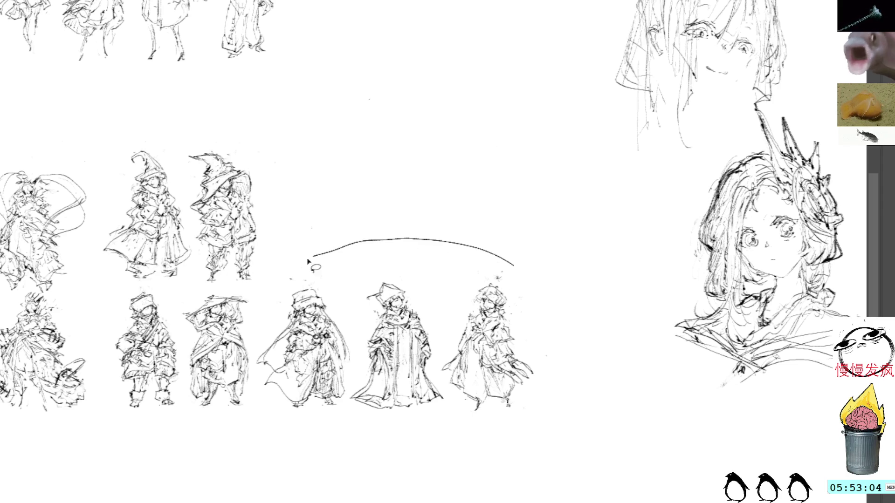
pyautogui.moveTo(547, 294)
pyautogui.mouseDown()
pyautogui.moveTo(224, 289)
pyautogui.moveTo(444, 486)
pyautogui.moveTo(547, 294)
pyautogui.mouseUp()
pyautogui.hotkey('ctrl', 't')
pyautogui.press('Down')
pyautogui.press('Down')
pyautogui.press('Down')
pyautogui.press('Down')
pyautogui.press('Down')
pyautogui.press('Down')
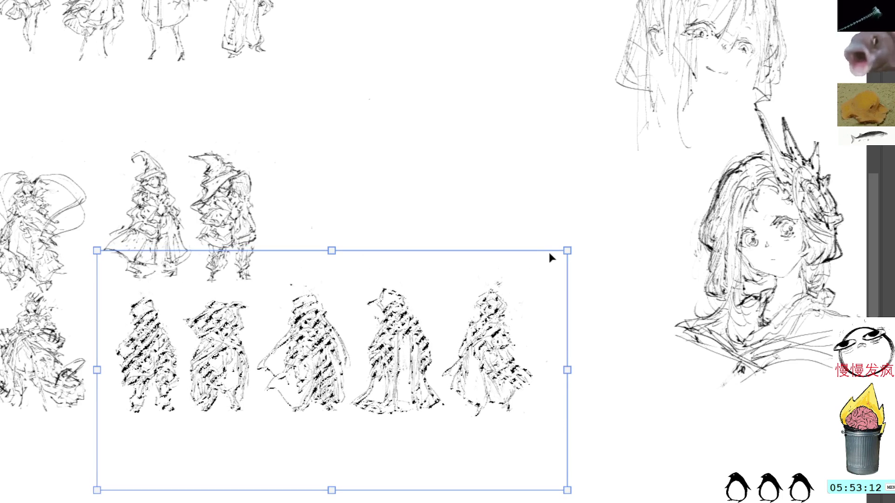
pyautogui.press('Return')
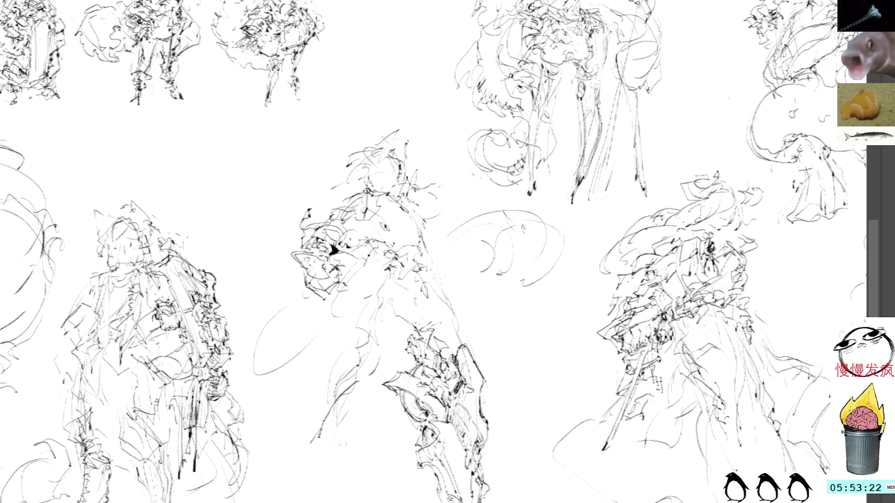
pyautogui.scroll(-3, 500, 274)
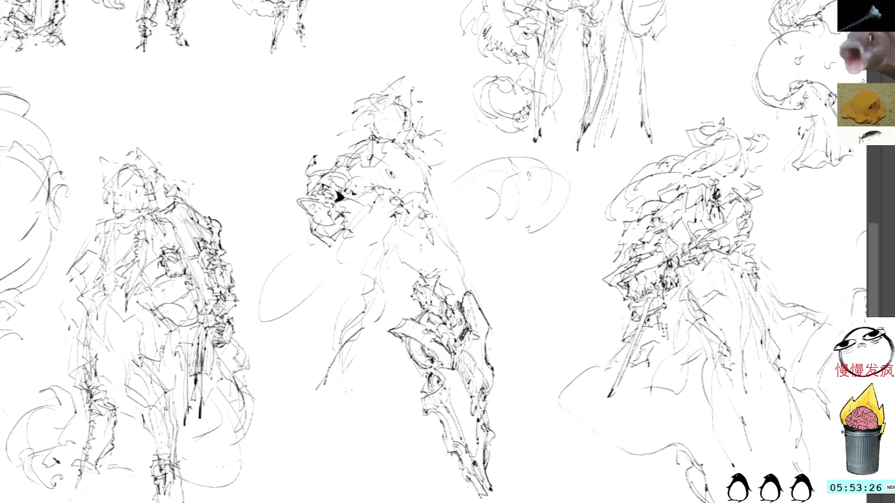
pyautogui.hscroll(-2, 423, 138)
pyautogui.hscroll(-2, 426, 118)
pyautogui.hscroll(-1, 429, 105)
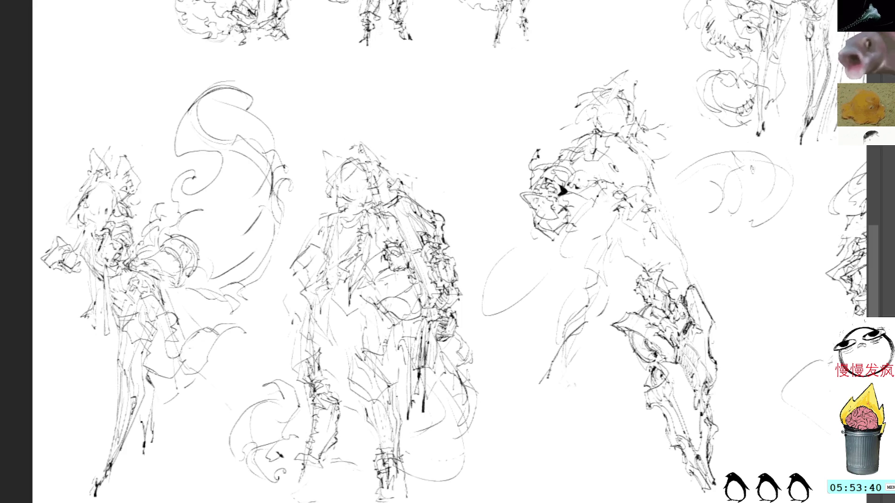
# Add detail strokes to the middle armoured figure's shoulder, collar and left arm.
pyautogui.moveTo(326, 213); pyautogui.dragTo(306, 257)
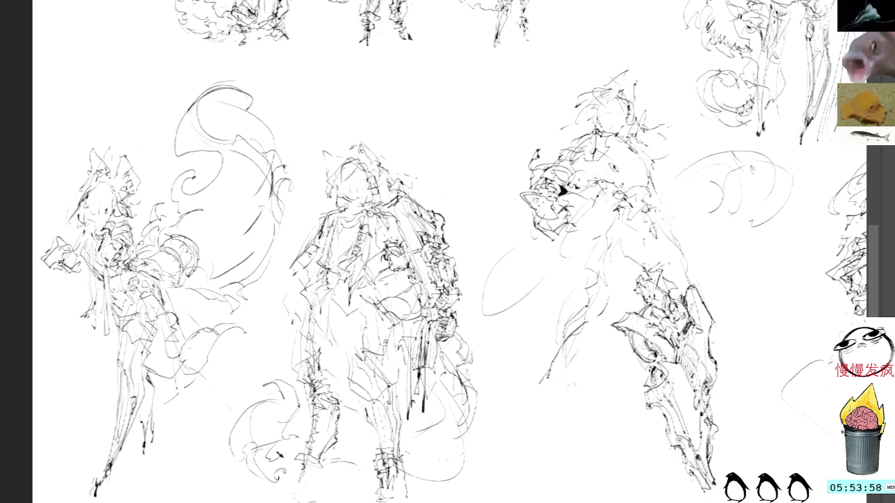
pyautogui.moveTo(370, 210); pyautogui.dragTo(358, 252)
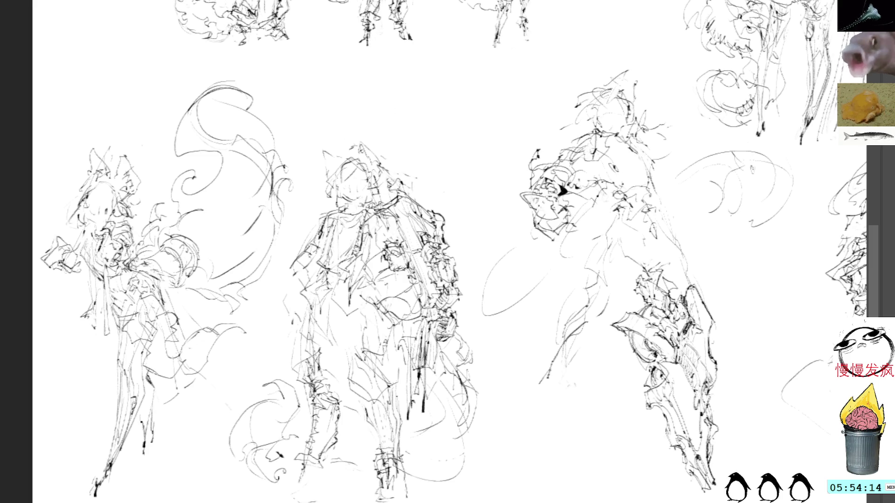
pyautogui.moveTo(365, 215); pyautogui.dragTo(408, 245)
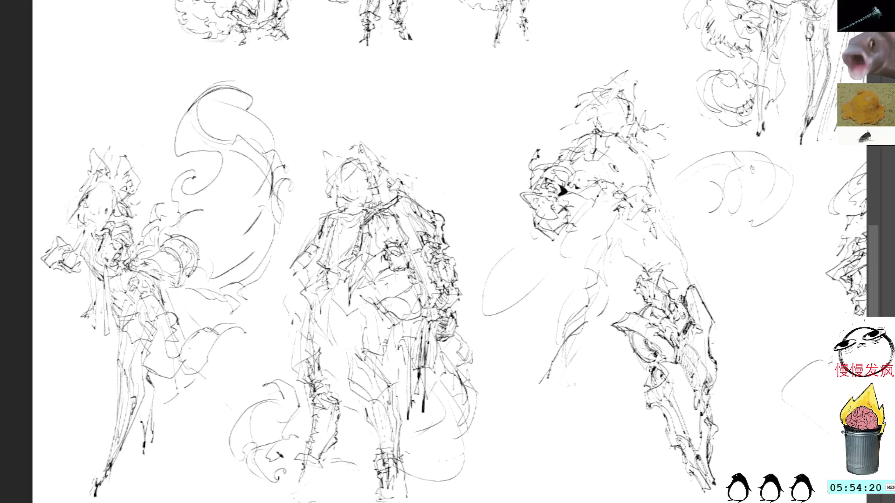
pyautogui.moveTo(362, 242)
pyautogui.mouseDown()
pyautogui.moveTo(374, 253)
pyautogui.moveTo(378, 311)
pyautogui.mouseUp()
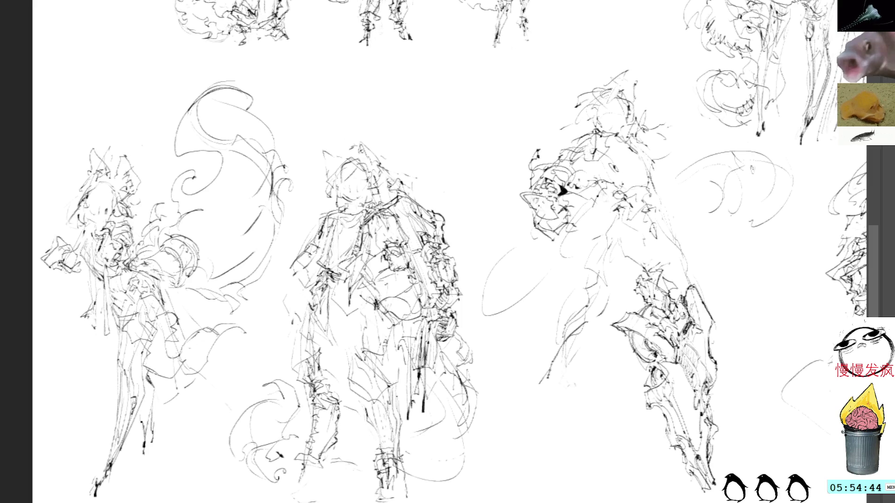
pyautogui.moveTo(300, 255); pyautogui.dragTo(302, 290)
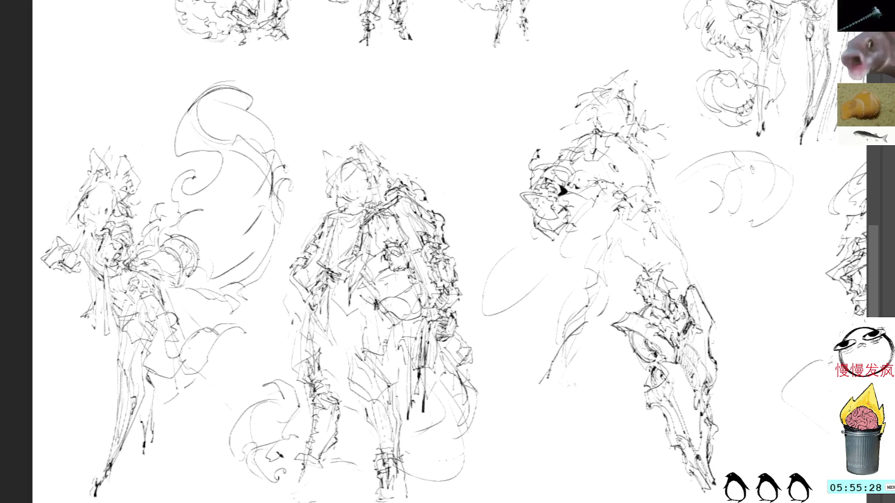
# Pan across the sheet toward the mermaid sketches.
pyautogui.moveTo(804, 181); pyautogui.dragTo(641, 161)
pyautogui.moveTo(797, 161); pyautogui.dragTo(501, 140)
pyautogui.moveTo(748, 140)
pyautogui.mouseDown()
pyautogui.moveTo(641, 119)
pyautogui.moveTo(631, 137)
pyautogui.mouseUp()
pyautogui.moveTo(607, 145); pyautogui.dragTo(604, 187)
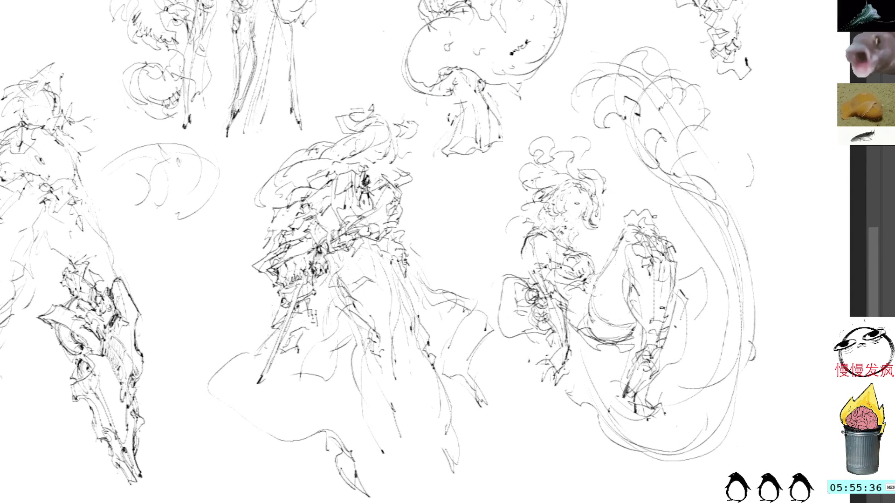
# Pan to the mermaid-on-a-curled-tail sketch and outline it with the lasso.
pyautogui.moveTo(485, 226); pyautogui.dragTo(494, 280)
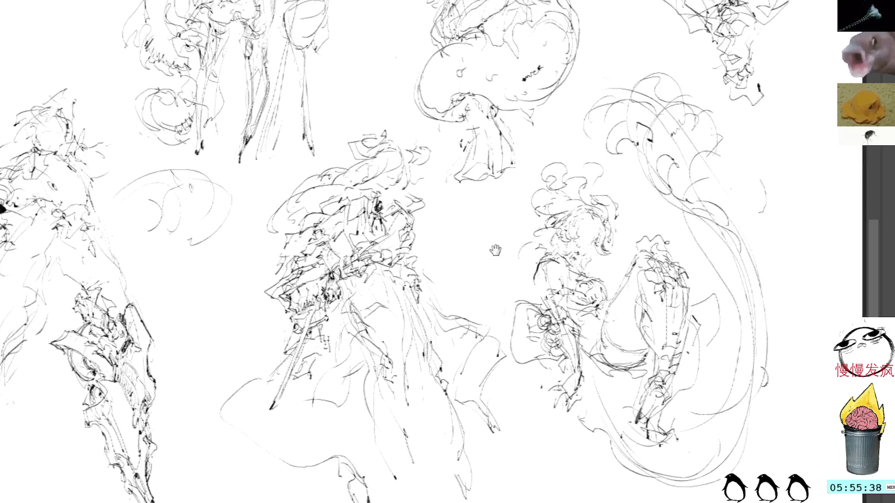
pyautogui.scroll(2, 493, 280)
pyautogui.scroll(5, 620, 246)
pyautogui.scroll(3, 615, 217)
pyautogui.scroll(-5, 612, 209)
pyautogui.scroll(-5, 597, 77)
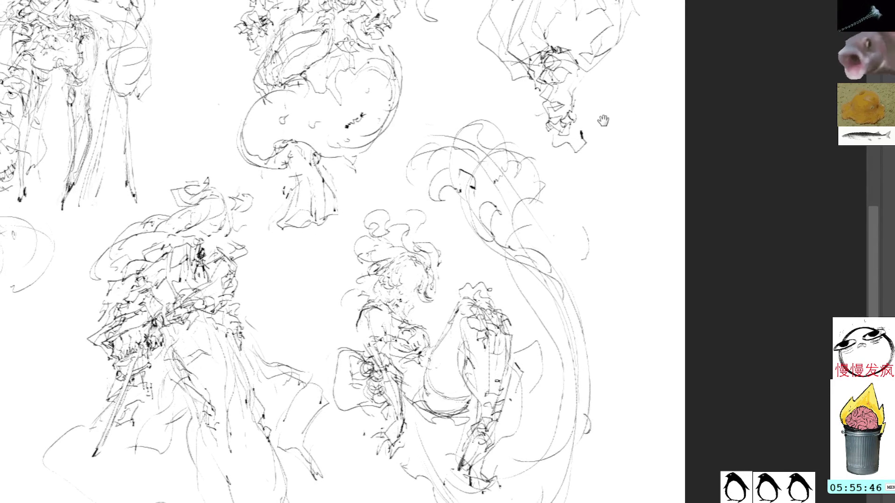
pyautogui.scroll(5, 602, 119)
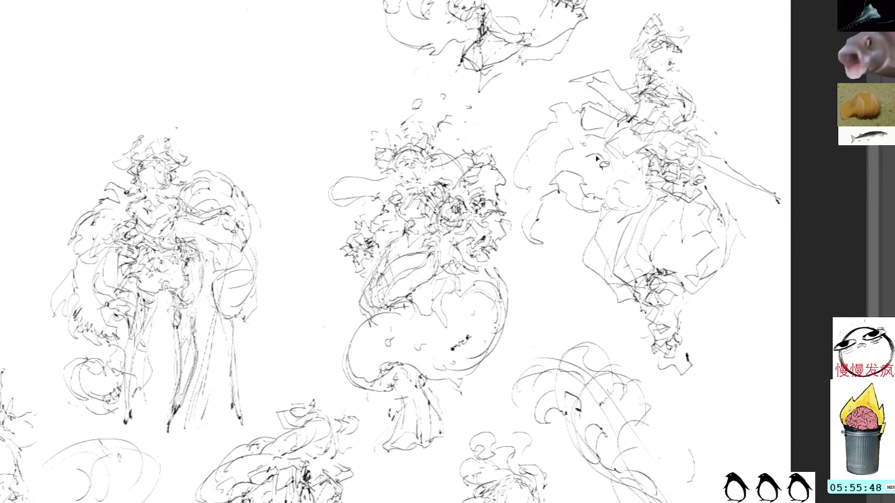
pyautogui.moveTo(526, 314)
pyautogui.mouseDown()
pyautogui.moveTo(506, 159)
pyautogui.moveTo(429, 96)
pyautogui.moveTo(309, 201)
pyautogui.moveTo(334, 376)
pyautogui.moveTo(384, 421)
pyautogui.moveTo(464, 461)
pyautogui.moveTo(519, 369)
pyautogui.moveTo(525, 315)
pyautogui.mouseUp()
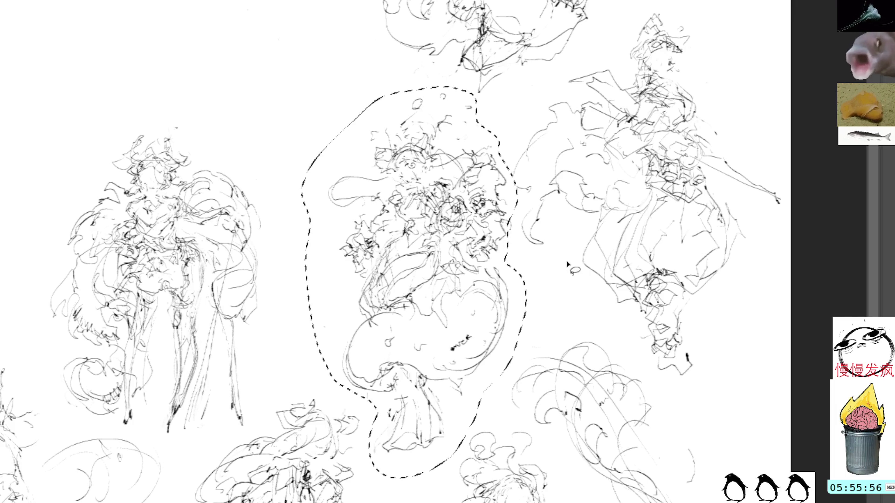
# Copy the outlined mermaid sketch and create a new blank canvas.
pyautogui.hotkey('ctrl', 'd')
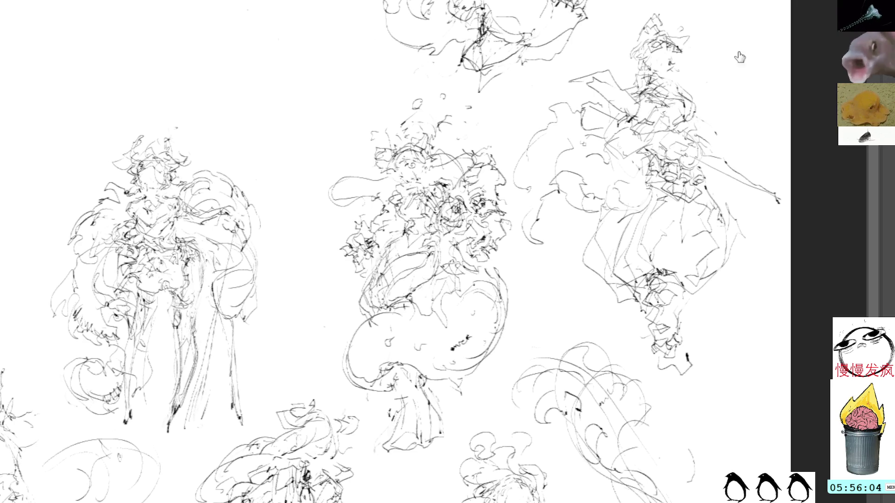
pyautogui.hotkey('ctrl', 'n')
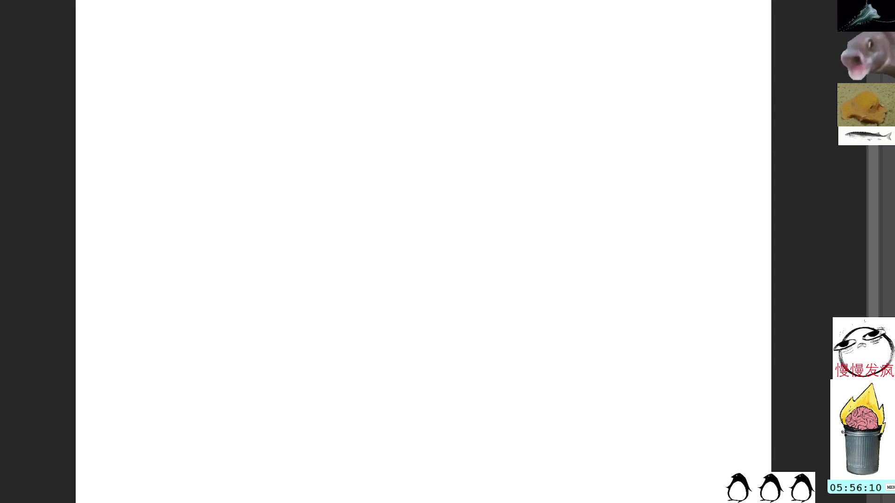
# Paste the mermaid sketch onto the new canvas, confirm its placement and zoom out to view it.
pyautogui.click(336, 151)
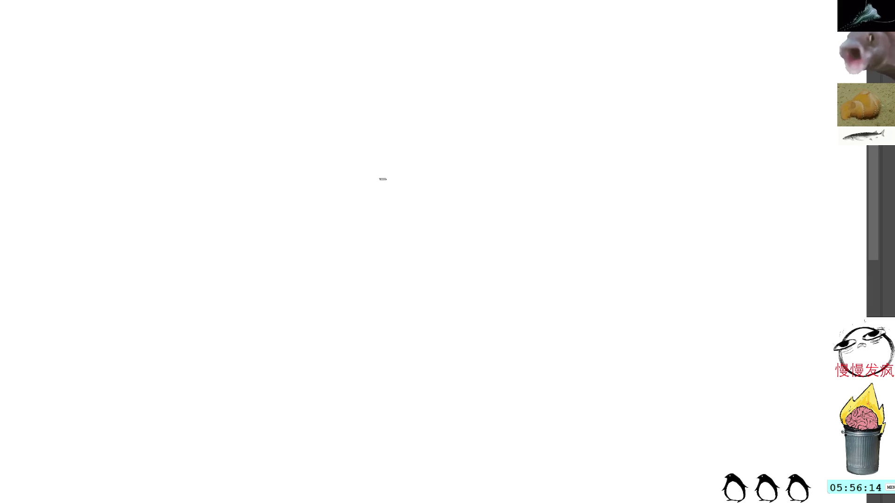
pyautogui.hotkey('ctrl', '0')
pyautogui.hotkey('ctrl', 't')
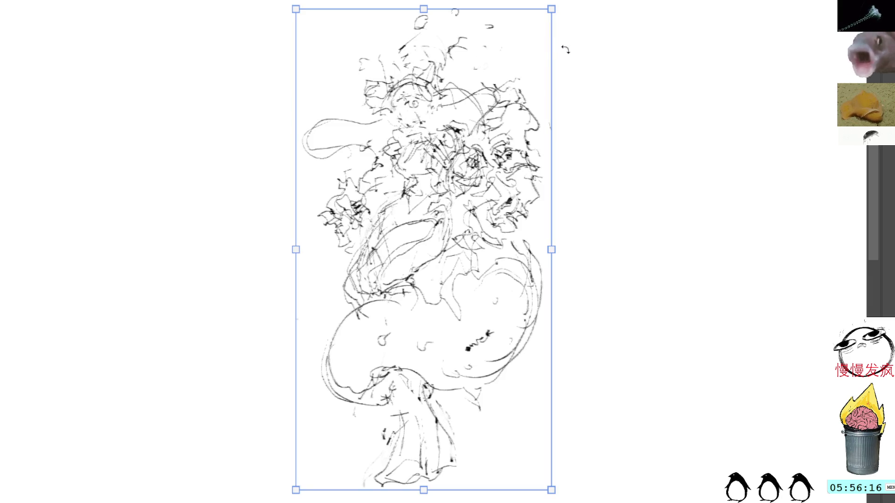
pyautogui.press('Return')
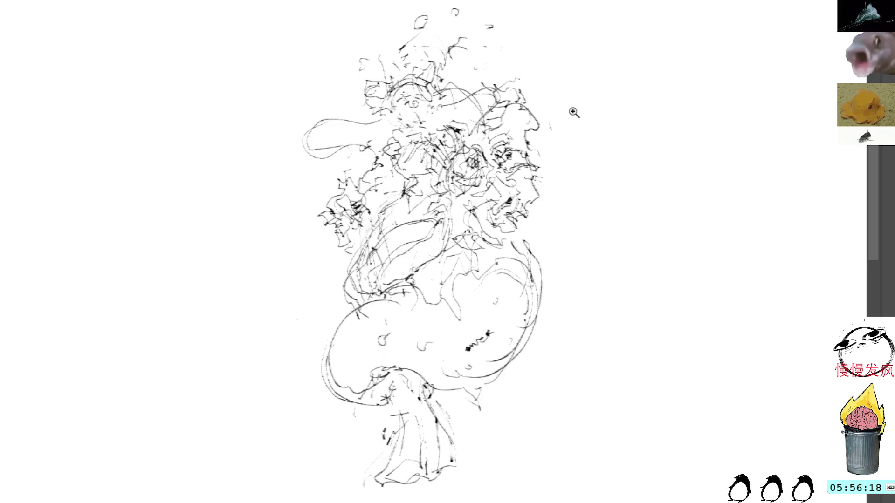
pyautogui.keyDown('ctrl'); pyautogui.keyDown('alt'); pyautogui.click(224, 41); pyautogui.keyUp('alt'); pyautogui.keyUp('ctrl')
pyautogui.press('-')
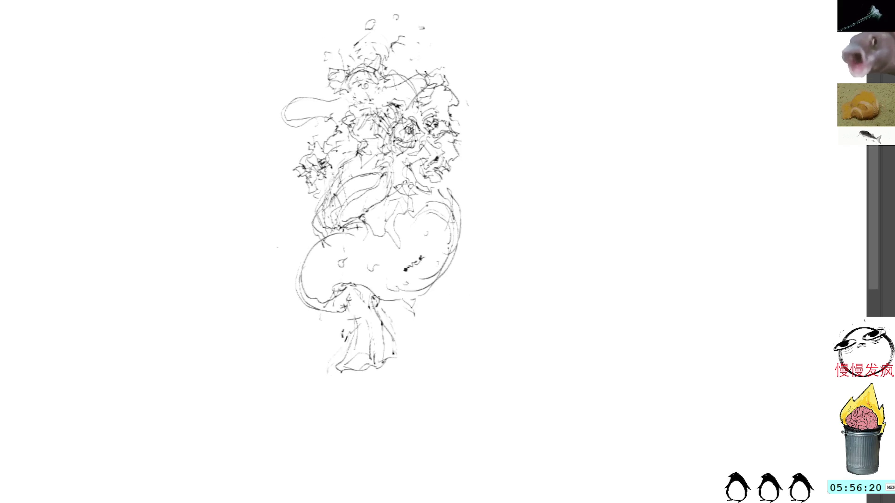
# Scale the pasted mermaid sketch larger and fade it to light grey.
pyautogui.hotkey('ctrl', 't')
pyautogui.moveTo(491, 52); pyautogui.dragTo(536, 0)
pyautogui.press('Return')
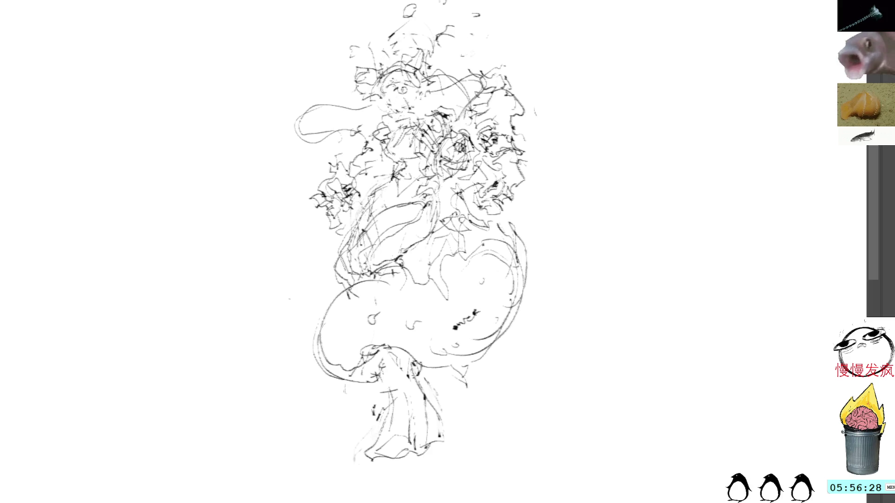
pyautogui.press('5')
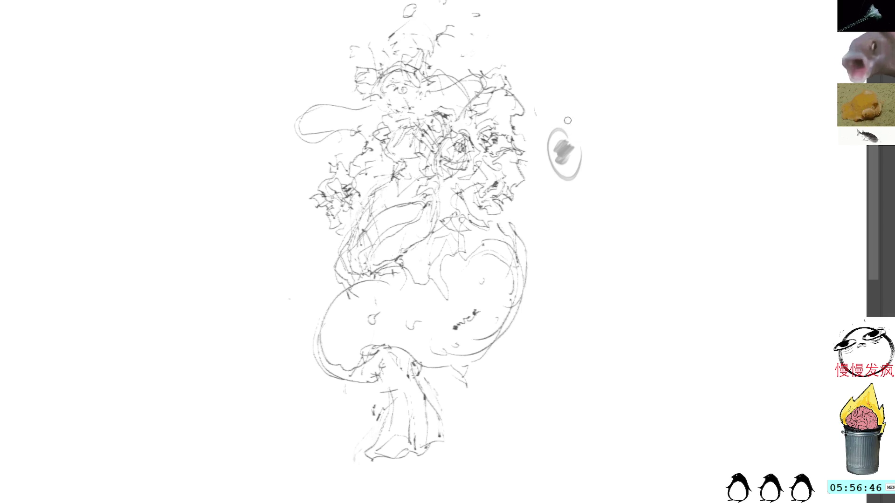
# Lasso and delete the stray grey smudge beside the sketch, then clear the selection.
pyautogui.moveTo(564, 115); pyautogui.dragTo(554, 171)
pyautogui.press('Delete')
pyautogui.hotkey('ctrl', 'd')
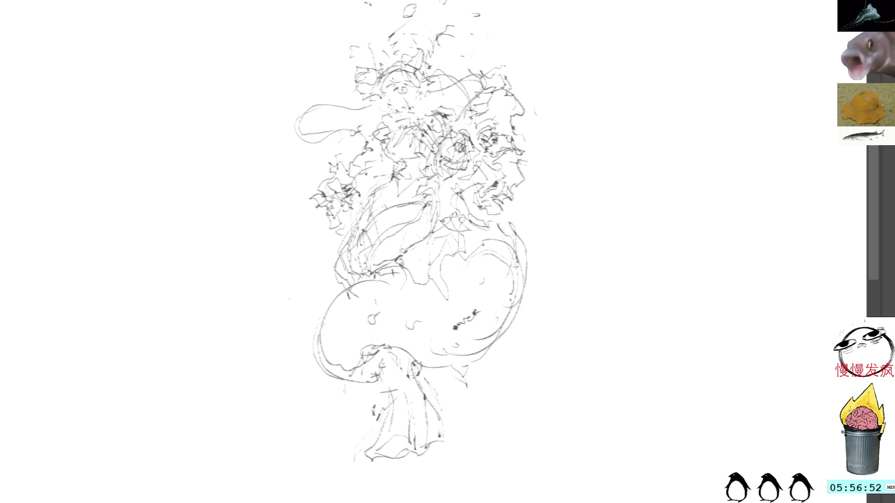
# Outline the mermaid's head with circular strokes, undoing a dark shading mark beside it.
pyautogui.moveTo(397, 74)
pyautogui.mouseDown()
pyautogui.moveTo(384, 105)
pyautogui.moveTo(419, 82)
pyautogui.moveTo(384, 108)
pyautogui.moveTo(423, 98)
pyautogui.moveTo(410, 107)
pyautogui.moveTo(382, 98)
pyautogui.moveTo(411, 81)
pyautogui.moveTo(413, 91)
pyautogui.moveTo(385, 94)
pyautogui.moveTo(362, 115)
pyautogui.moveTo(373, 114)
pyautogui.moveTo(375, 107)
pyautogui.moveTo(361, 112)
pyautogui.mouseUp()
pyautogui.hotkey('ctrl', 'z')
pyautogui.hotkey('ctrl', 'z')
pyautogui.hotkey('ctrl', 'z')
pyautogui.hotkey('ctrl', 'z')
pyautogui.moveTo(397, 110)
pyautogui.mouseDown()
pyautogui.moveTo(407, 120)
pyautogui.moveTo(399, 120)
pyautogui.moveTo(411, 121)
pyautogui.moveTo(403, 130)
pyautogui.moveTo(425, 119)
pyautogui.moveTo(439, 126)
pyautogui.moveTo(383, 143)
pyautogui.moveTo(379, 160)
pyautogui.mouseUp()
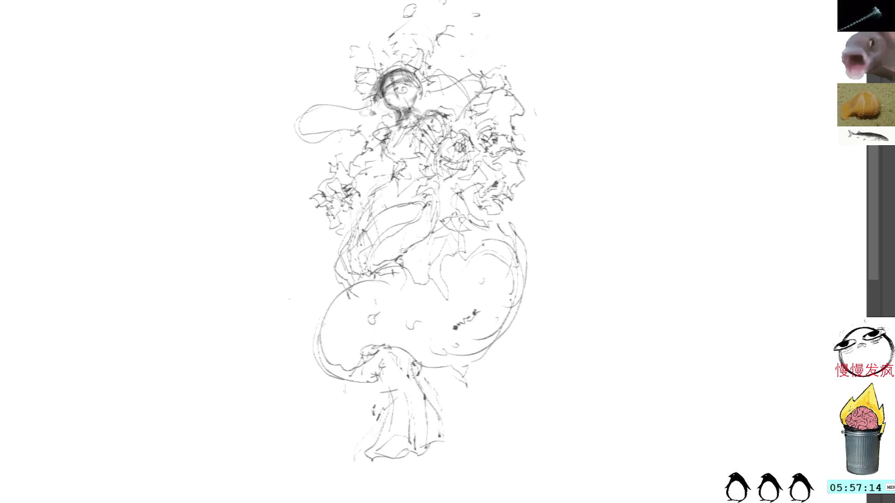
# Sketch curved strokes around the torso, waist and hips.
pyautogui.moveTo(430, 126); pyautogui.dragTo(411, 181)
pyautogui.moveTo(403, 134); pyautogui.dragTo(386, 167)
pyautogui.moveTo(433, 126); pyautogui.dragTo(403, 179)
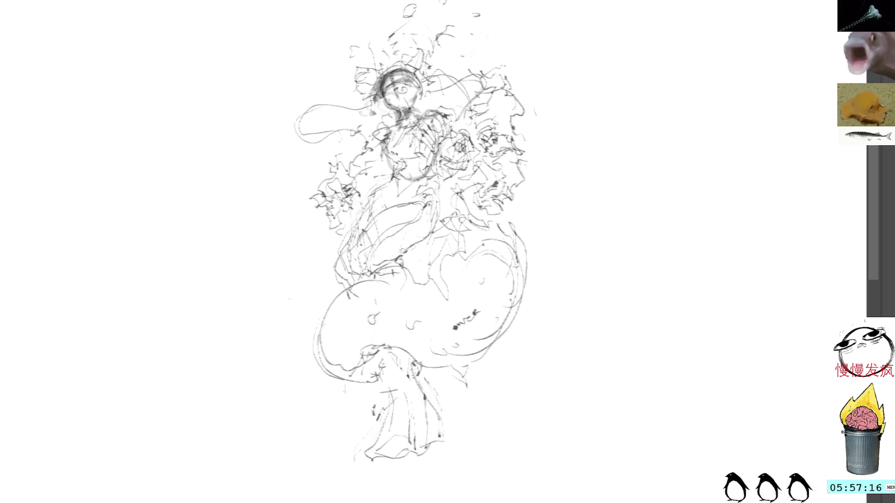
pyautogui.moveTo(427, 137)
pyautogui.mouseDown()
pyautogui.moveTo(391, 188)
pyautogui.moveTo(427, 194)
pyautogui.moveTo(417, 222)
pyautogui.mouseUp()
pyautogui.moveTo(440, 192)
pyautogui.mouseDown()
pyautogui.moveTo(415, 238)
pyautogui.moveTo(400, 236)
pyautogui.mouseUp()
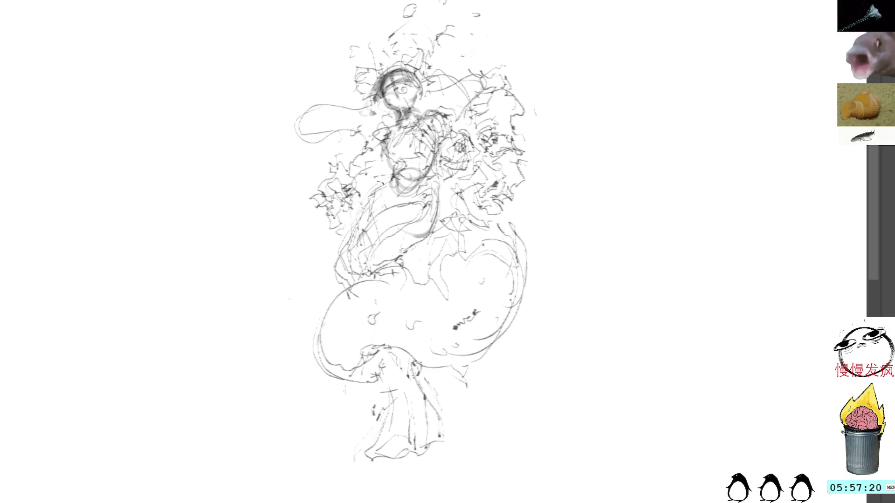
# Darken the hip and thigh line with repeated curves and lasso-select the hip strokes.
pyautogui.moveTo(430, 210)
pyautogui.mouseDown()
pyautogui.moveTo(366, 229)
pyautogui.moveTo(387, 212)
pyautogui.moveTo(340, 273)
pyautogui.mouseUp()
pyautogui.moveTo(363, 230); pyautogui.dragTo(338, 271)
pyautogui.moveTo(397, 208)
pyautogui.mouseDown()
pyautogui.moveTo(362, 229)
pyautogui.moveTo(338, 262)
pyautogui.mouseUp()
pyautogui.moveTo(363, 235); pyautogui.dragTo(338, 265)
pyautogui.moveTo(397, 213); pyautogui.dragTo(361, 241)
pyautogui.moveTo(420, 234); pyautogui.dragTo(397, 209)
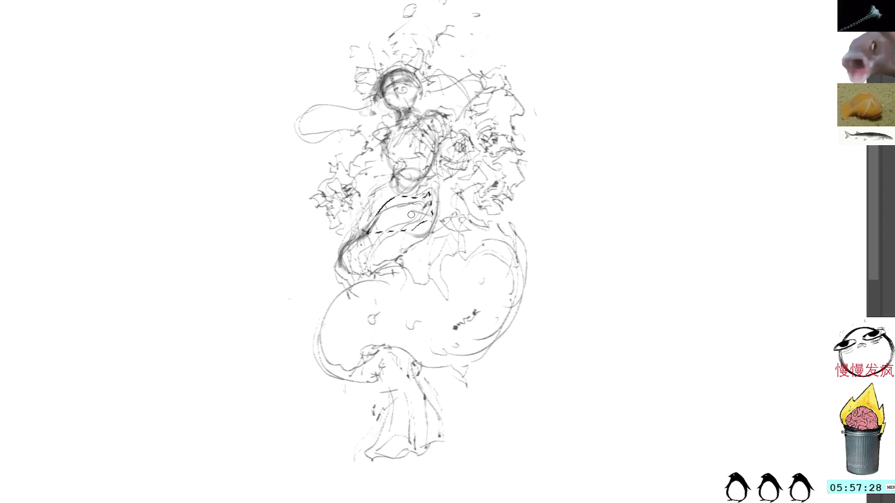
# Drop the hip selection and darken the chest and shoulder lines with hatching below.
pyautogui.hotkey('ctrl', 'shift', 'a')
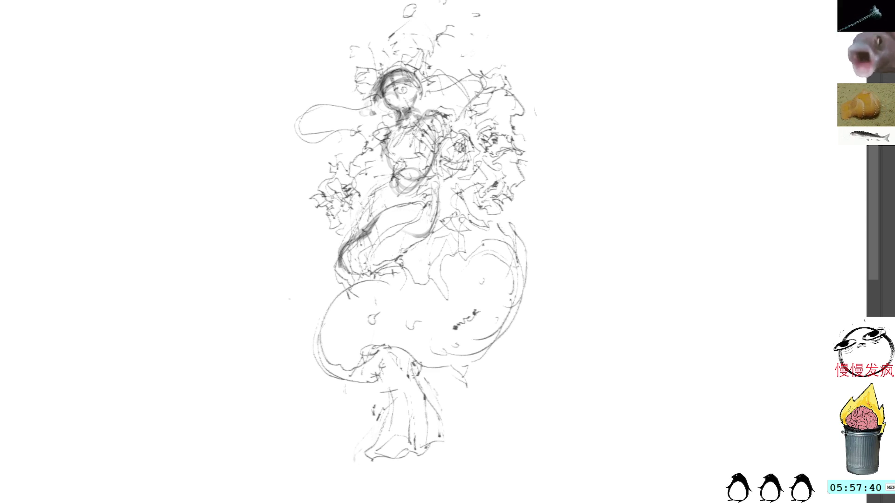
pyautogui.moveTo(440, 118); pyautogui.dragTo(414, 149)
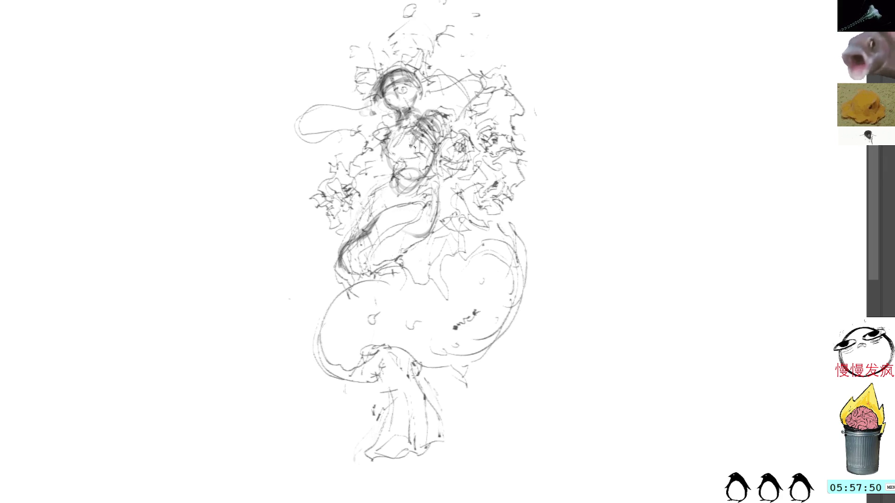
pyautogui.moveTo(413, 159); pyautogui.dragTo(434, 145)
# Add short hatching strokes down the mermaid's right side.
pyautogui.moveTo(429, 176)
pyautogui.mouseDown()
pyautogui.moveTo(440, 151)
pyautogui.moveTo(438, 169)
pyautogui.mouseUp()
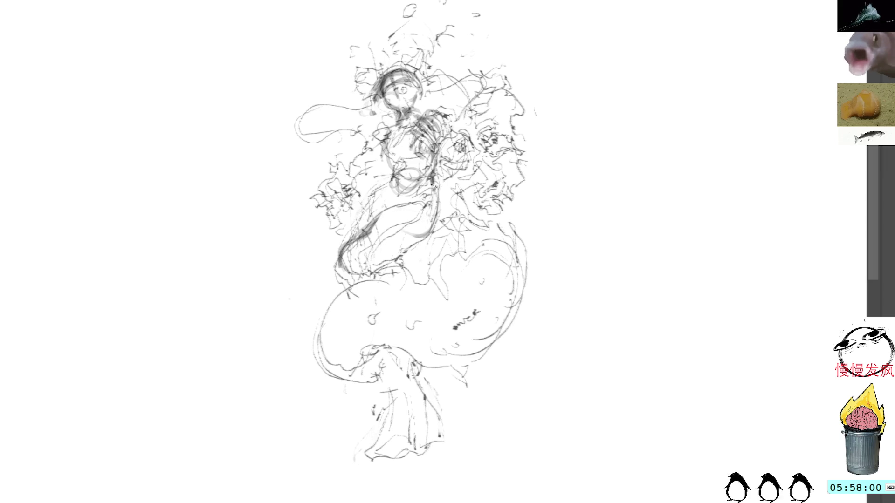
pyautogui.moveTo(434, 203)
pyautogui.mouseDown()
pyautogui.moveTo(441, 187)
pyautogui.moveTo(438, 194)
pyautogui.mouseUp()
pyautogui.moveTo(432, 228)
pyautogui.mouseDown()
pyautogui.moveTo(438, 196)
pyautogui.moveTo(438, 217)
pyautogui.mouseUp()
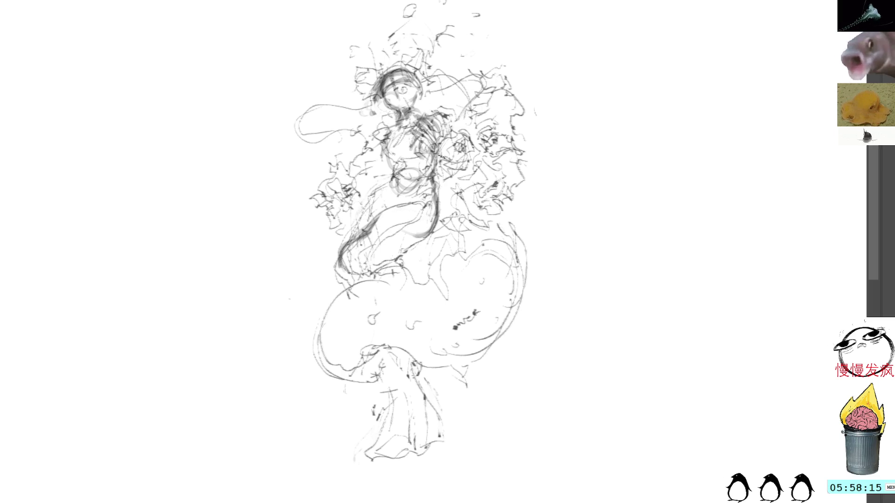
# Draw and reinforce the tail's left curve, lightening its rough parts and darkening the lower curve.
pyautogui.moveTo(388, 267)
pyautogui.mouseDown()
pyautogui.moveTo(325, 308)
pyautogui.moveTo(364, 381)
pyautogui.moveTo(296, 326)
pyautogui.moveTo(388, 385)
pyautogui.mouseUp()
pyautogui.moveTo(364, 278); pyautogui.dragTo(396, 383)
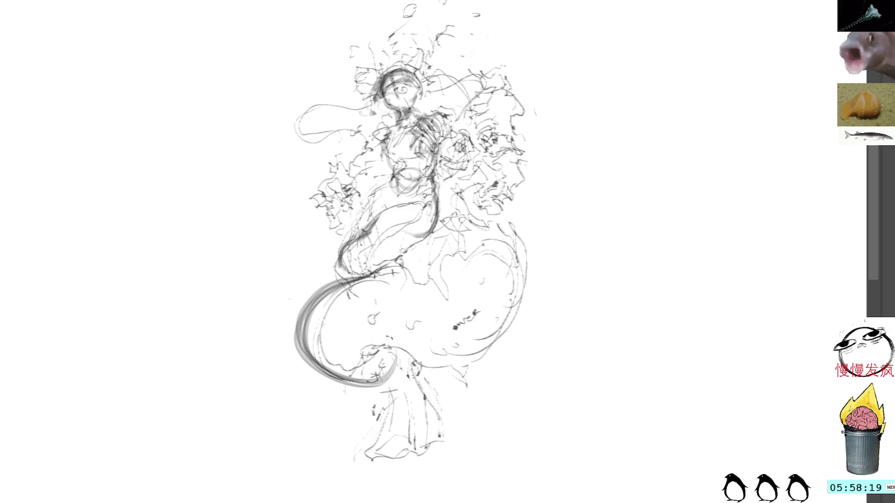
pyautogui.moveTo(349, 368); pyautogui.dragTo(301, 350)
pyautogui.moveTo(315, 297); pyautogui.dragTo(308, 360)
pyautogui.moveTo(304, 311); pyautogui.dragTo(315, 326)
pyautogui.moveTo(397, 353)
pyautogui.mouseDown()
pyautogui.moveTo(370, 383)
pyautogui.moveTo(400, 348)
pyautogui.moveTo(403, 357)
pyautogui.moveTo(406, 337)
pyautogui.moveTo(424, 364)
pyautogui.mouseUp()
# Sketch the tail tip, underside and right edge, undoing one stroke and redrawing the edge.
pyautogui.moveTo(369, 343); pyautogui.dragTo(474, 378)
pyautogui.moveTo(399, 363); pyautogui.dragTo(479, 384)
pyautogui.moveTo(498, 212)
pyautogui.mouseDown()
pyautogui.moveTo(531, 315)
pyautogui.moveTo(464, 357)
pyautogui.moveTo(454, 383)
pyautogui.mouseUp()
pyautogui.moveTo(498, 204)
pyautogui.mouseDown()
pyautogui.moveTo(537, 285)
pyautogui.moveTo(448, 385)
pyautogui.moveTo(429, 387)
pyautogui.mouseUp()
pyautogui.moveTo(504, 227)
pyautogui.mouseDown()
pyautogui.moveTo(539, 341)
pyautogui.moveTo(430, 384)
pyautogui.mouseUp()
pyautogui.moveTo(535, 286); pyautogui.dragTo(423, 385)
pyautogui.hotkey('ctrl', 'z')
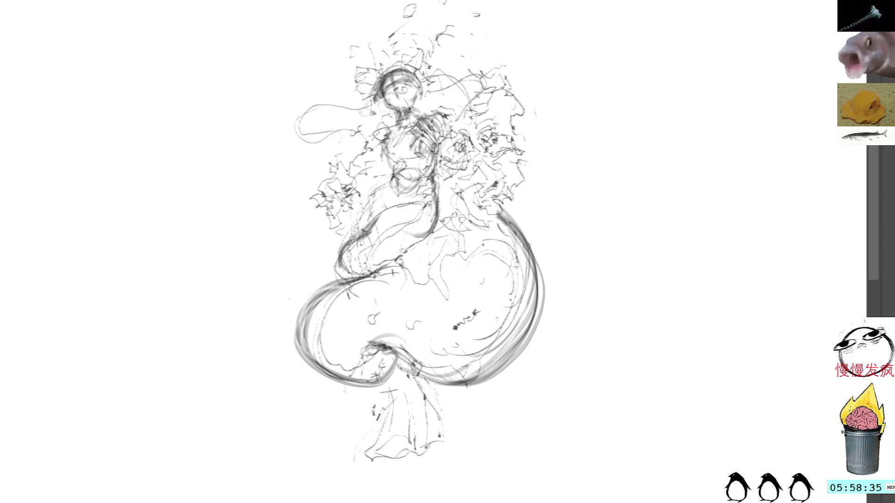
pyautogui.moveTo(497, 204)
pyautogui.mouseDown()
pyautogui.moveTo(367, 326)
pyautogui.moveTo(383, 320)
pyautogui.mouseUp()
# Add inner tail detail and small head strokes, then lasso-select the torso strokes.
pyautogui.moveTo(390, 273)
pyautogui.mouseDown()
pyautogui.moveTo(433, 297)
pyautogui.moveTo(478, 259)
pyautogui.mouseUp()
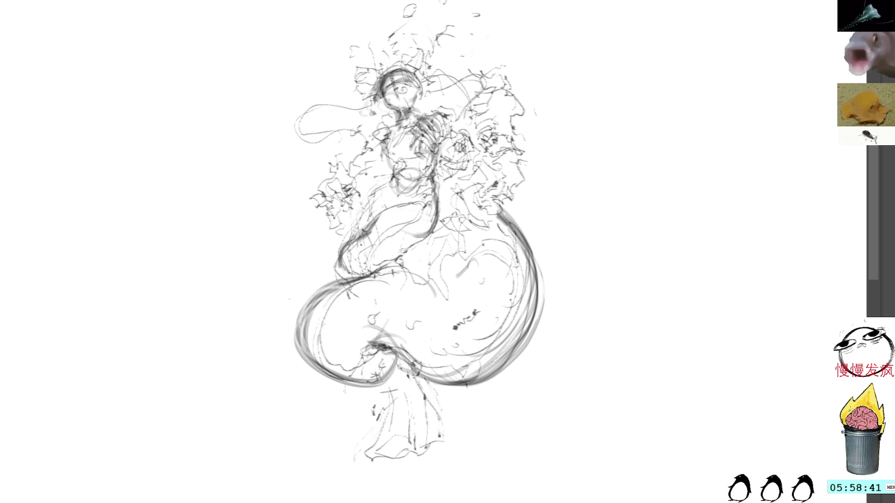
pyautogui.moveTo(353, 87)
pyautogui.mouseDown()
pyautogui.moveTo(375, 71)
pyautogui.moveTo(369, 64)
pyautogui.moveTo(380, 67)
pyautogui.moveTo(367, 65)
pyautogui.mouseUp()
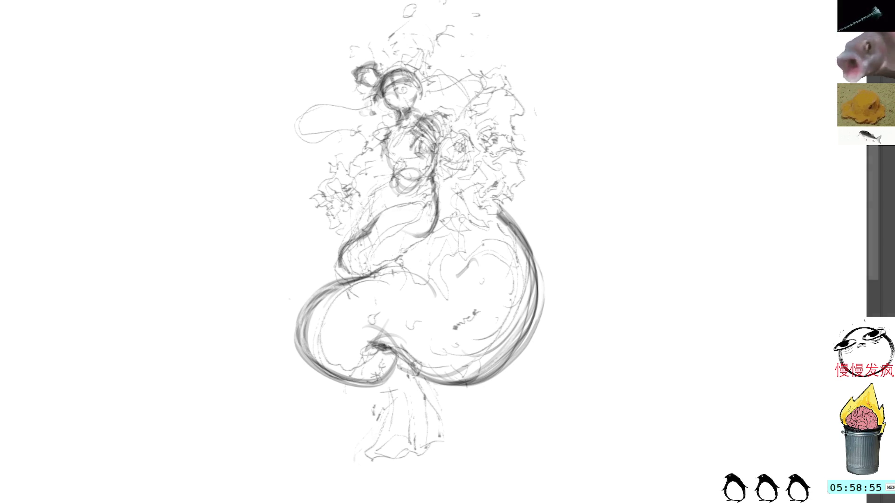
pyautogui.moveTo(427, 198); pyautogui.dragTo(396, 190)
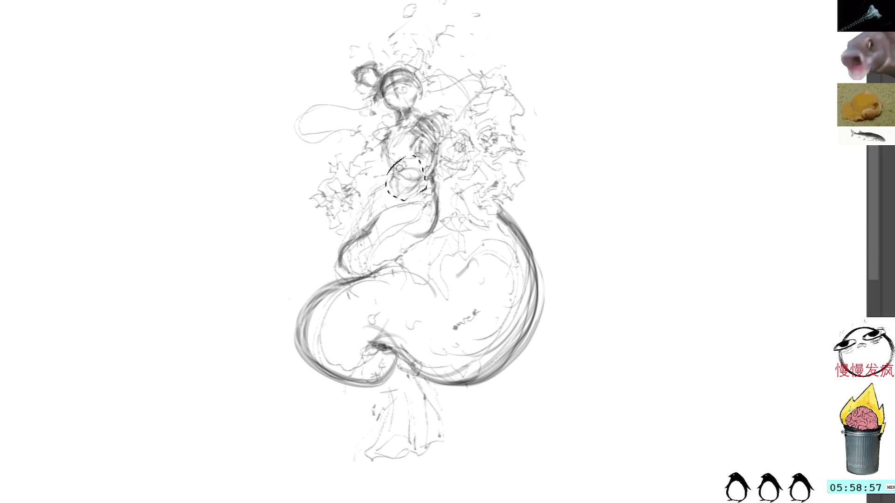
# Drop the torso selection and redraw lines on the torso and chest.
pyautogui.hotkey('ctrl', 'd')
pyautogui.moveTo(377, 135)
pyautogui.mouseDown()
pyautogui.moveTo(397, 150)
pyautogui.moveTo(389, 158)
pyautogui.moveTo(397, 152)
pyautogui.moveTo(418, 160)
pyautogui.moveTo(399, 170)
pyautogui.mouseUp()
pyautogui.moveTo(402, 165)
pyautogui.mouseDown()
pyautogui.moveTo(393, 176)
pyautogui.moveTo(420, 158)
pyautogui.moveTo(423, 183)
pyautogui.mouseUp()
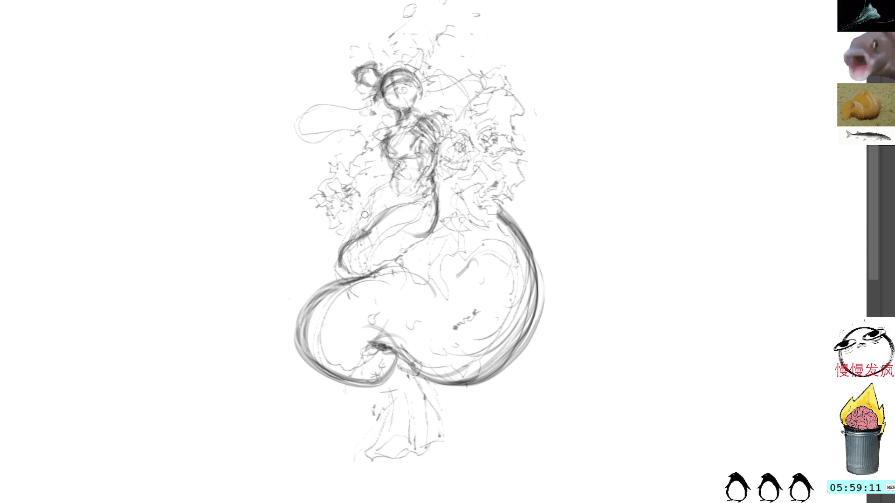
# Darken the left waist and hip line, then sketch the drum beside the right shoulder.
pyautogui.moveTo(378, 193); pyautogui.dragTo(348, 237)
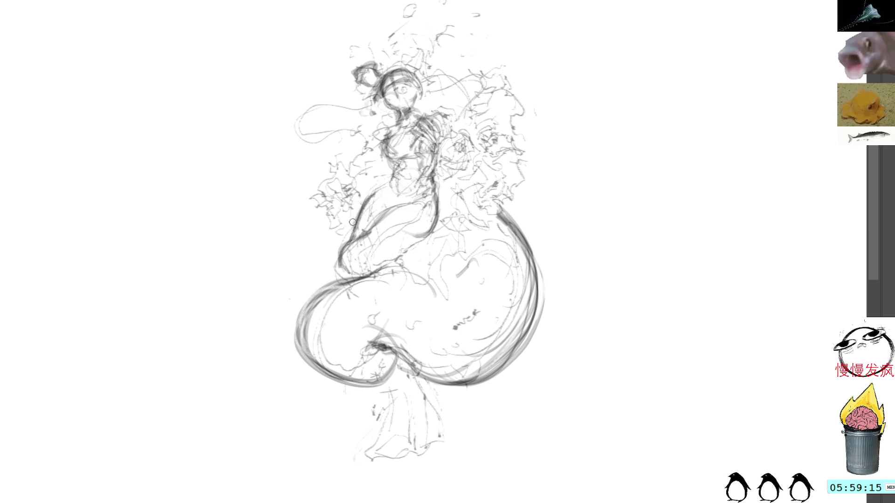
pyautogui.moveTo(389, 186)
pyautogui.mouseDown()
pyautogui.moveTo(356, 207)
pyautogui.moveTo(353, 226)
pyautogui.moveTo(365, 200)
pyautogui.moveTo(353, 239)
pyautogui.moveTo(369, 198)
pyautogui.mouseUp()
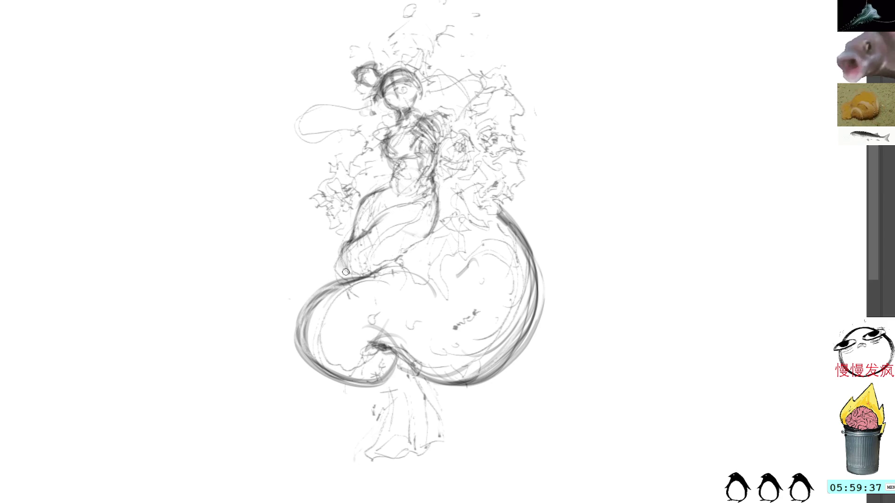
pyautogui.moveTo(350, 238)
pyautogui.mouseDown()
pyautogui.moveTo(344, 274)
pyautogui.moveTo(381, 258)
pyautogui.moveTo(391, 224)
pyautogui.moveTo(426, 207)
pyautogui.mouseUp()
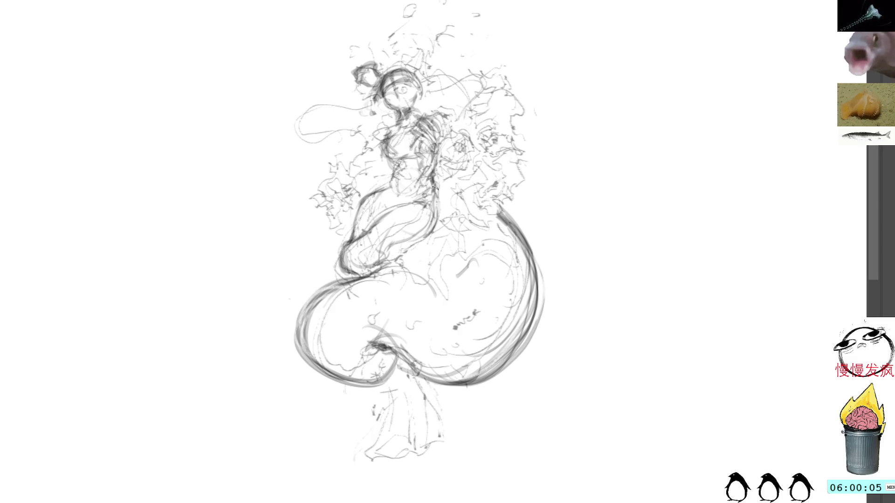
pyautogui.moveTo(502, 91)
pyautogui.mouseDown()
pyautogui.moveTo(495, 137)
pyautogui.moveTo(498, 120)
pyautogui.moveTo(506, 129)
pyautogui.moveTo(509, 103)
pyautogui.moveTo(511, 132)
pyautogui.moveTo(490, 136)
pyautogui.moveTo(494, 127)
pyautogui.moveTo(503, 143)
pyautogui.mouseUp()
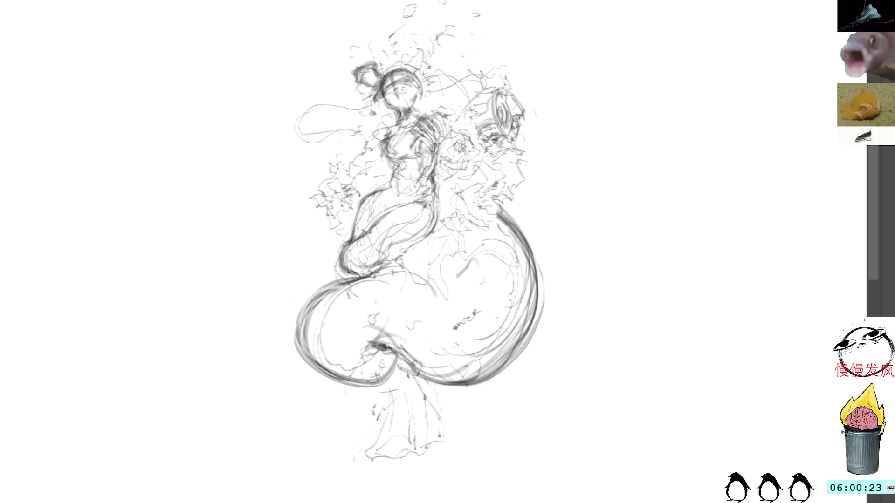
# Lasso the hair bun strokes above the head and delete them.
pyautogui.moveTo(365, 49)
pyautogui.mouseDown()
pyautogui.moveTo(374, 84)
pyautogui.moveTo(364, 91)
pyautogui.mouseUp()
pyautogui.hotkey('ctrl', 'd')
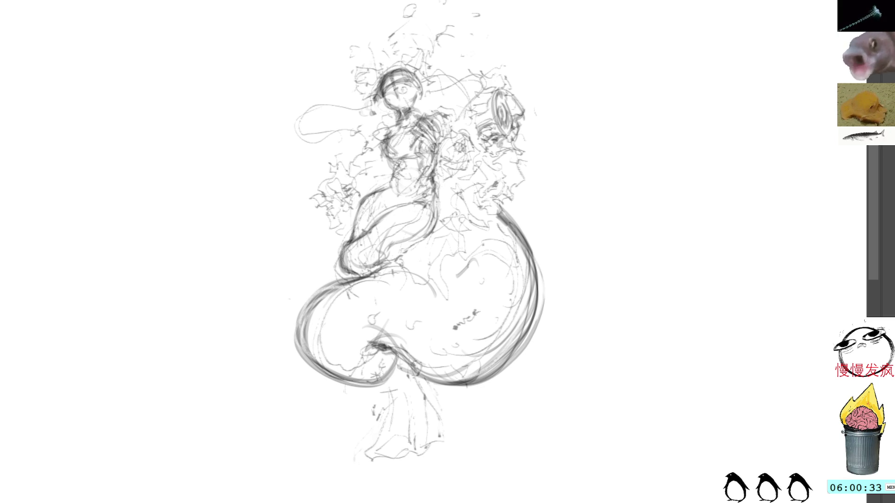
# Strengthen the drum's left edge and add strokes on the left side of the head.
pyautogui.moveTo(469, 111)
pyautogui.mouseDown()
pyautogui.moveTo(480, 144)
pyautogui.moveTo(496, 157)
pyautogui.moveTo(505, 151)
pyautogui.moveTo(495, 155)
pyautogui.moveTo(505, 162)
pyautogui.moveTo(459, 176)
pyautogui.moveTo(459, 187)
pyautogui.mouseUp()
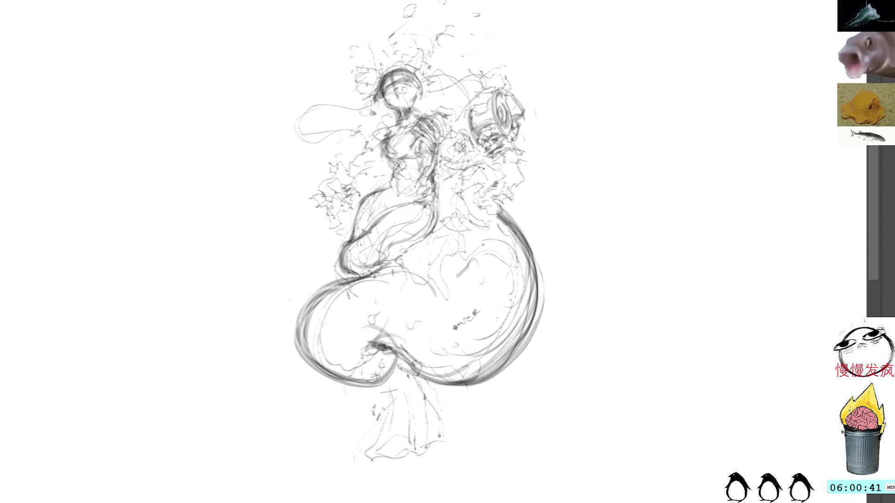
pyautogui.moveTo(466, 118)
pyautogui.mouseDown()
pyautogui.moveTo(456, 135)
pyautogui.moveTo(472, 145)
pyautogui.moveTo(452, 126)
pyautogui.mouseUp()
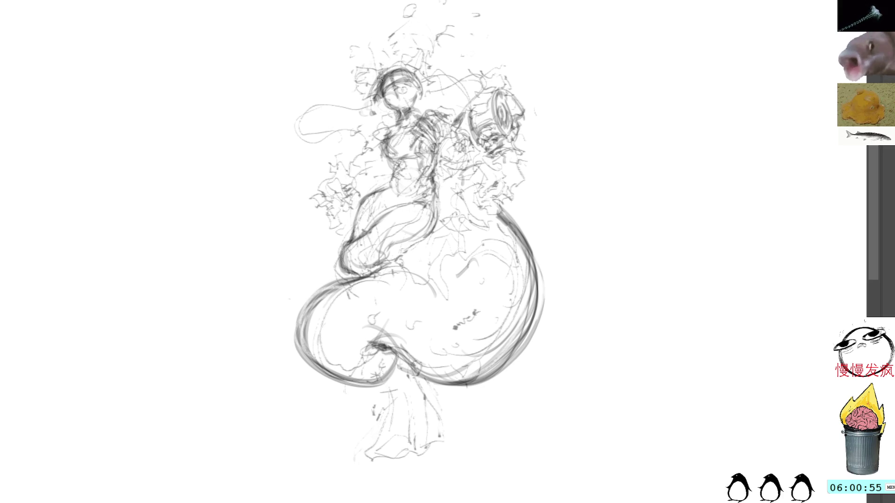
pyautogui.moveTo(378, 86)
pyautogui.mouseDown()
pyautogui.moveTo(346, 99)
pyautogui.moveTo(361, 103)
pyautogui.moveTo(341, 115)
pyautogui.moveTo(317, 113)
pyautogui.moveTo(292, 172)
pyautogui.moveTo(321, 106)
pyautogui.moveTo(266, 165)
pyautogui.moveTo(272, 174)
pyautogui.mouseUp()
# Sketch a flowing ribbon left of the head, then lasso and delete its lower tip.
pyautogui.moveTo(329, 105)
pyautogui.mouseDown()
pyautogui.moveTo(265, 186)
pyautogui.moveTo(329, 111)
pyautogui.moveTo(297, 118)
pyautogui.moveTo(302, 131)
pyautogui.mouseUp()
pyautogui.moveTo(363, 125); pyautogui.dragTo(313, 143)
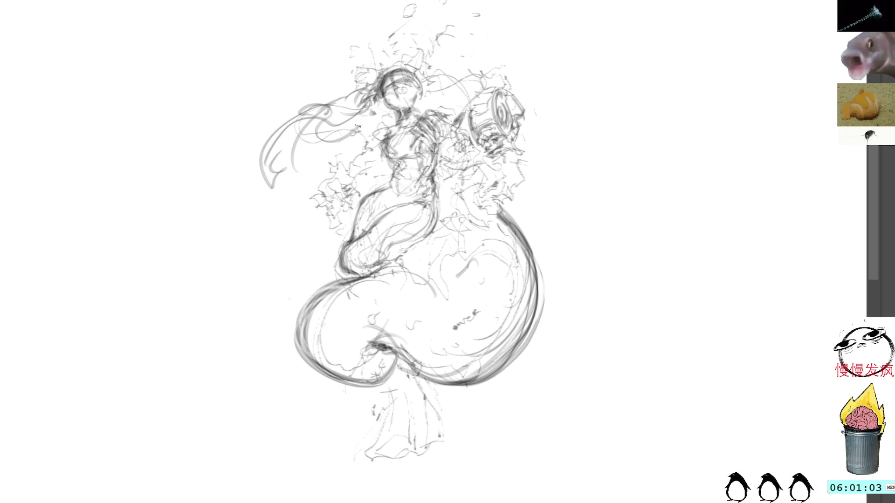
pyautogui.moveTo(363, 120); pyautogui.dragTo(375, 127)
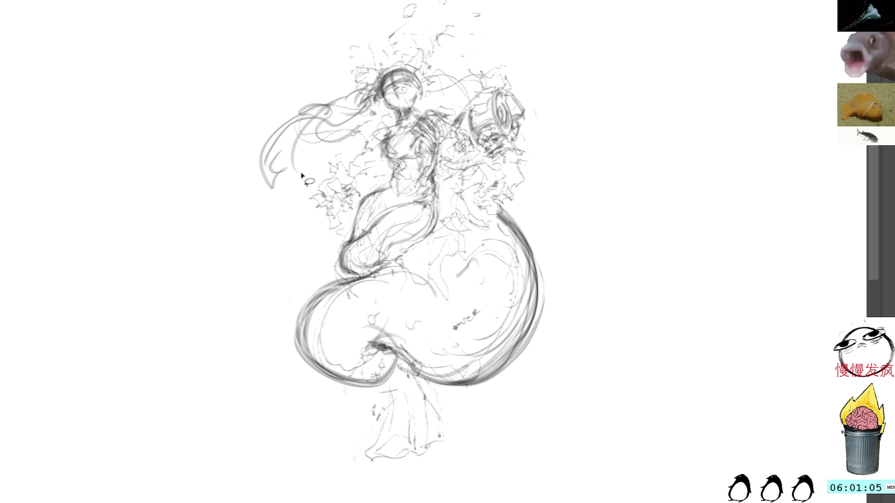
pyautogui.moveTo(300, 193); pyautogui.dragTo(273, 166)
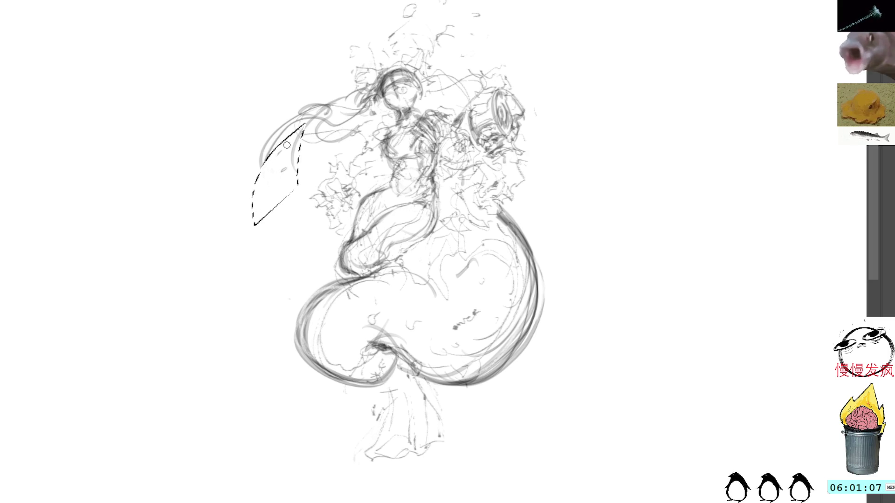
pyautogui.hotkey('ctrl', 'd')
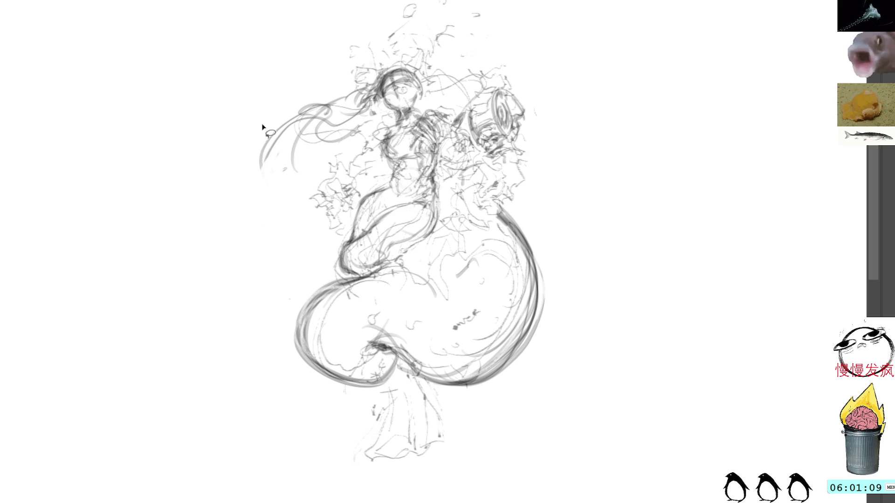
# Extend the ribbon down and left with fin-like forms, undoing one stray stroke.
pyautogui.moveTo(274, 141); pyautogui.dragTo(239, 195)
pyautogui.moveTo(275, 166); pyautogui.dragTo(237, 199)
pyautogui.moveTo(283, 139)
pyautogui.mouseDown()
pyautogui.moveTo(268, 168)
pyautogui.moveTo(281, 173)
pyautogui.moveTo(300, 162)
pyautogui.moveTo(306, 123)
pyautogui.mouseUp()
pyautogui.moveTo(252, 158); pyautogui.dragTo(324, 127)
pyautogui.moveTo(266, 122); pyautogui.dragTo(355, 151)
pyautogui.moveTo(300, 155)
pyautogui.mouseDown()
pyautogui.moveTo(360, 137)
pyautogui.moveTo(368, 109)
pyautogui.moveTo(370, 134)
pyautogui.mouseUp()
pyautogui.hotkey('ctrl', 'z')
pyautogui.moveTo(352, 163); pyautogui.dragTo(372, 109)
# Darken the hair area, a face detail, the chest lines and the right waist contour.
pyautogui.moveTo(347, 146)
pyautogui.mouseDown()
pyautogui.moveTo(377, 102)
pyautogui.moveTo(366, 125)
pyautogui.moveTo(389, 98)
pyautogui.moveTo(386, 113)
pyautogui.moveTo(388, 105)
pyautogui.moveTo(398, 117)
pyautogui.moveTo(364, 96)
pyautogui.moveTo(364, 79)
pyautogui.moveTo(390, 73)
pyautogui.mouseUp()
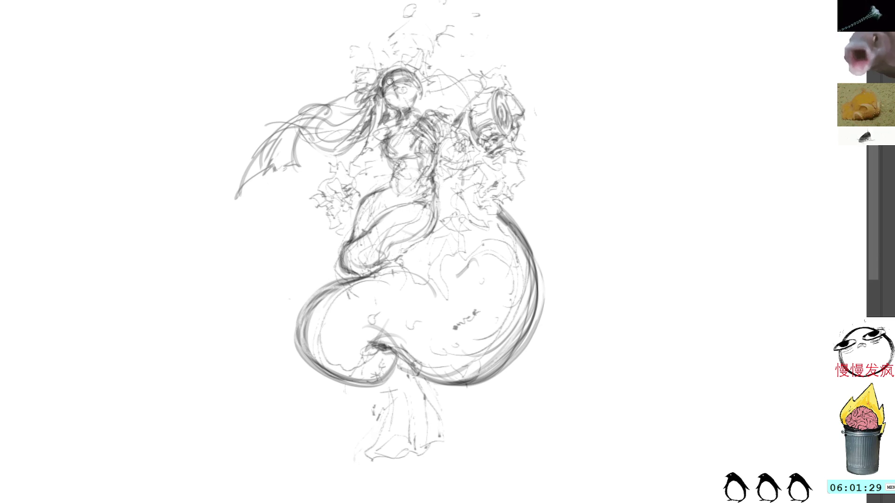
pyautogui.moveTo(386, 131)
pyautogui.mouseDown()
pyautogui.moveTo(396, 122)
pyautogui.moveTo(381, 144)
pyautogui.mouseUp()
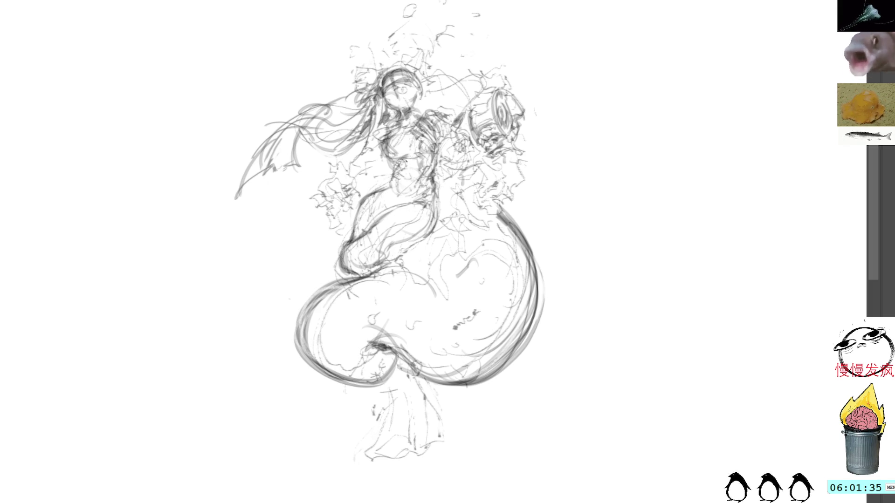
pyautogui.moveTo(401, 162); pyautogui.dragTo(391, 176)
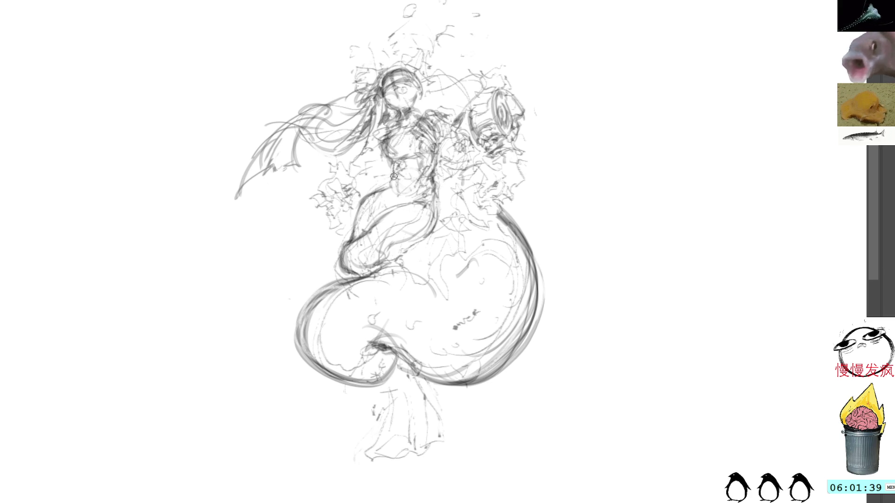
pyautogui.moveTo(393, 167); pyautogui.dragTo(386, 189)
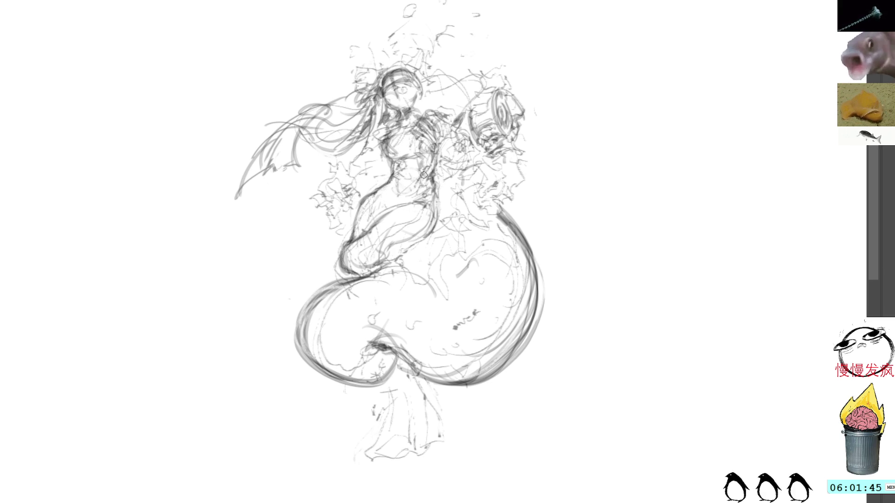
pyautogui.moveTo(433, 183); pyautogui.dragTo(433, 222)
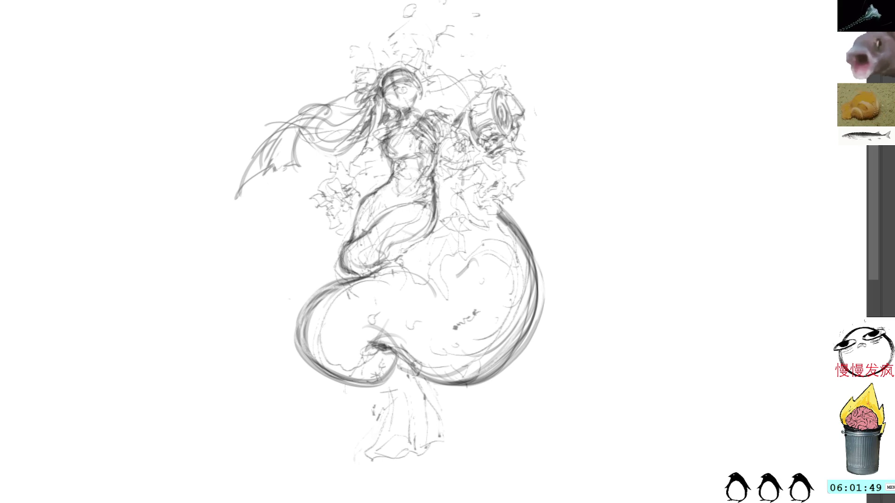
# Add strokes near the hip, darken the hair ornament and mark the left torso and arm.
pyautogui.moveTo(429, 246); pyautogui.dragTo(450, 237)
pyautogui.moveTo(413, 264); pyautogui.dragTo(458, 229)
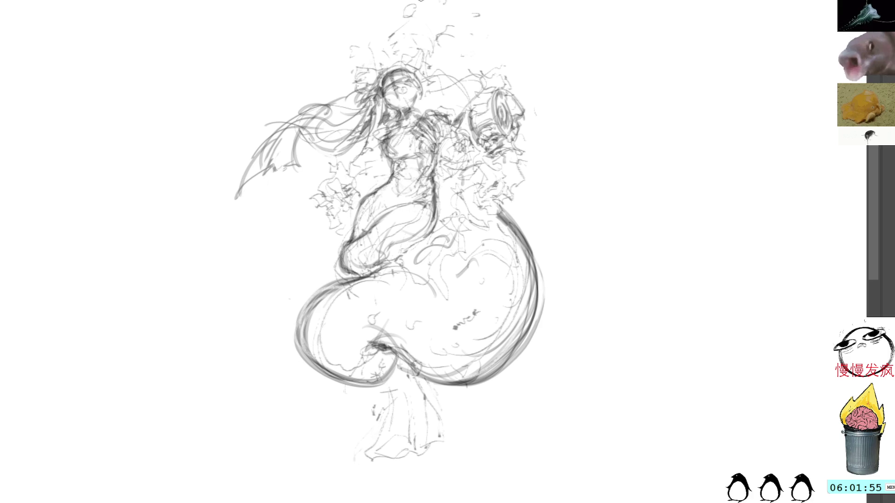
pyautogui.moveTo(379, 67)
pyautogui.mouseDown()
pyautogui.moveTo(360, 82)
pyautogui.moveTo(404, 45)
pyautogui.moveTo(412, 61)
pyautogui.moveTo(383, 66)
pyautogui.moveTo(421, 58)
pyautogui.moveTo(420, 74)
pyautogui.mouseUp()
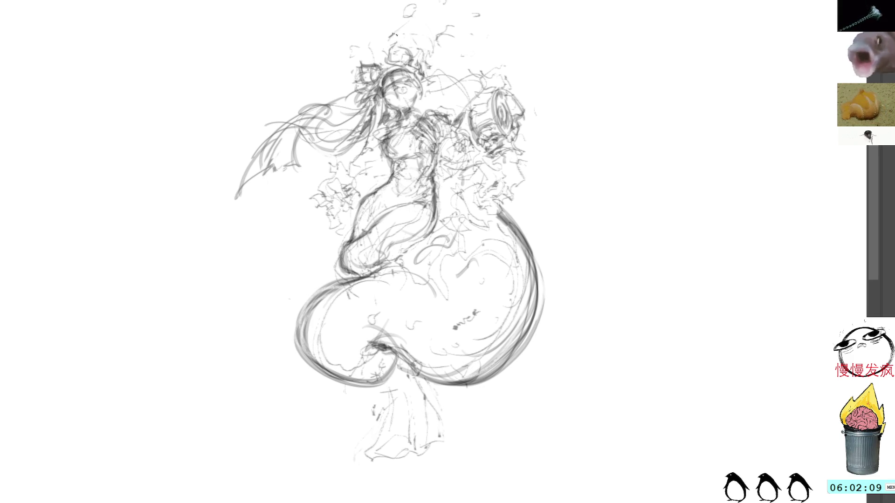
pyautogui.moveTo(371, 147)
pyautogui.mouseDown()
pyautogui.moveTo(358, 168)
pyautogui.moveTo(365, 175)
pyautogui.moveTo(374, 161)
pyautogui.moveTo(379, 171)
pyautogui.moveTo(387, 162)
pyautogui.moveTo(348, 184)
pyautogui.moveTo(361, 197)
pyautogui.moveTo(375, 191)
pyautogui.moveTo(355, 192)
pyautogui.moveTo(359, 206)
pyautogui.moveTo(334, 193)
pyautogui.moveTo(354, 214)
pyautogui.mouseUp()
pyautogui.moveTo(328, 181); pyautogui.dragTo(356, 214)
# Rework the left arm marks and start the mechanical device beside it.
pyautogui.moveTo(328, 183)
pyautogui.mouseDown()
pyautogui.moveTo(358, 213)
pyautogui.moveTo(339, 209)
pyautogui.moveTo(347, 207)
pyautogui.mouseUp()
pyautogui.moveTo(330, 187); pyautogui.dragTo(342, 218)
pyautogui.moveTo(337, 215)
pyautogui.mouseDown()
pyautogui.moveTo(344, 222)
pyautogui.moveTo(334, 182)
pyautogui.moveTo(351, 174)
pyautogui.moveTo(353, 161)
pyautogui.moveTo(366, 166)
pyautogui.mouseUp()
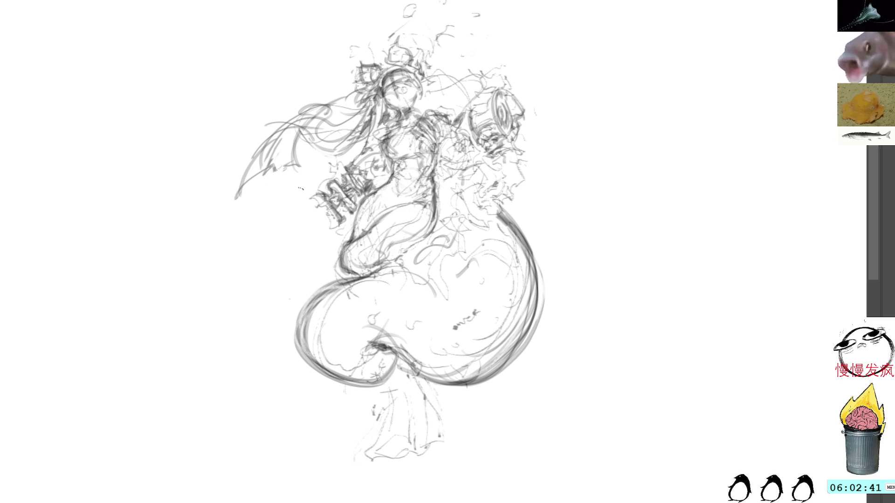
# Draw the boxy device shapes below the arm and a long vertical line down the torso.
pyautogui.moveTo(314, 196)
pyautogui.mouseDown()
pyautogui.moveTo(318, 222)
pyautogui.moveTo(334, 217)
pyautogui.moveTo(335, 229)
pyautogui.moveTo(343, 228)
pyautogui.mouseUp()
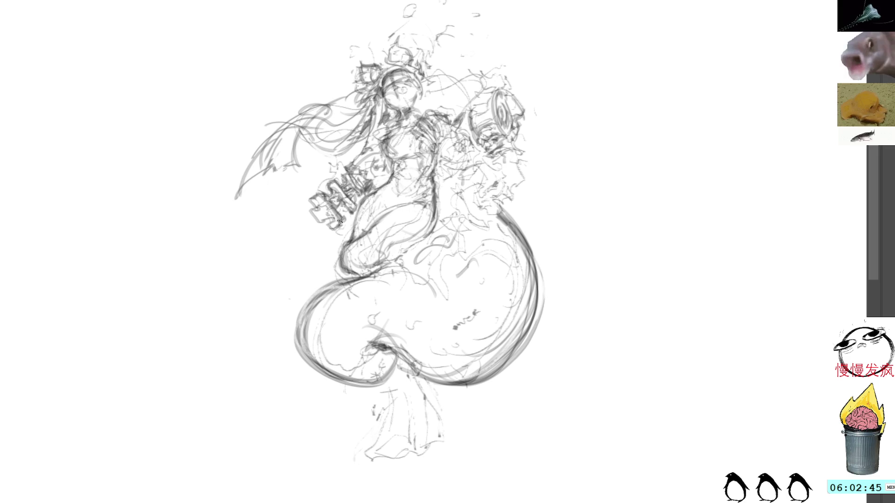
pyautogui.moveTo(319, 220)
pyautogui.mouseDown()
pyautogui.moveTo(333, 231)
pyautogui.moveTo(334, 222)
pyautogui.moveTo(319, 225)
pyautogui.moveTo(333, 235)
pyautogui.moveTo(331, 217)
pyautogui.moveTo(348, 235)
pyautogui.moveTo(364, 196)
pyautogui.mouseUp()
pyautogui.moveTo(359, 202); pyautogui.dragTo(366, 193)
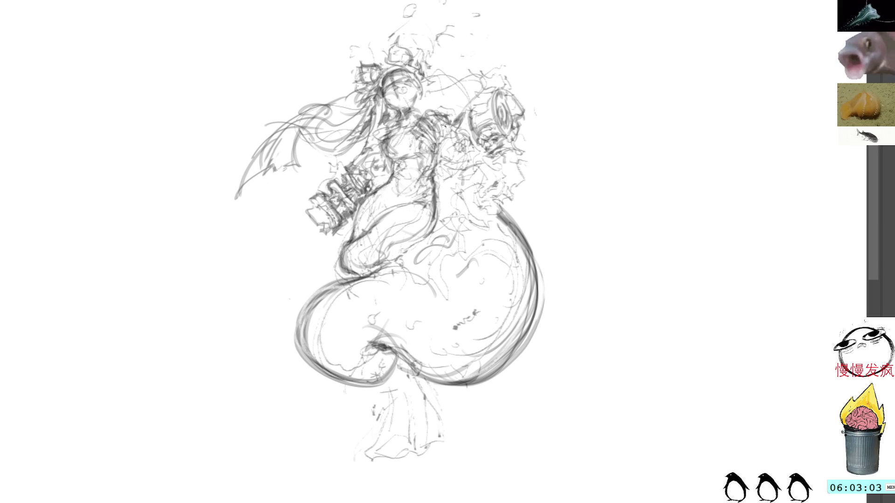
pyautogui.moveTo(445, 128); pyautogui.dragTo(447, 246)
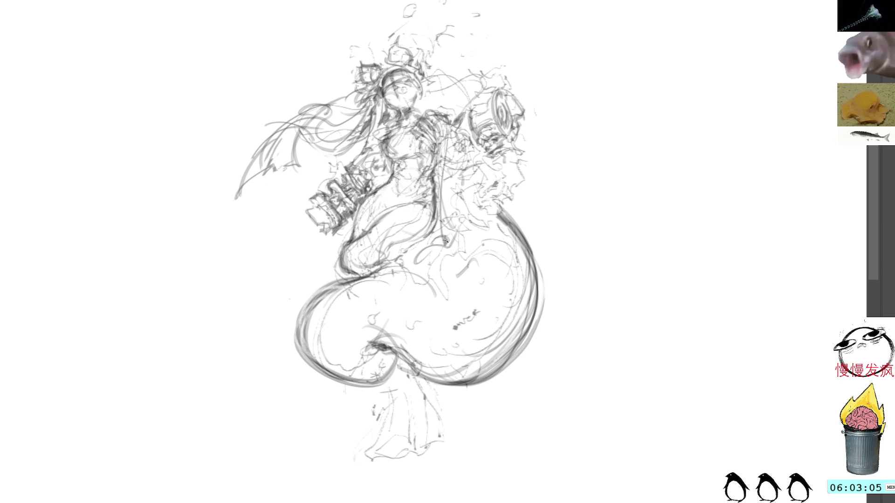
# Add vertical lines along the torso and darken its faint upper and lower strokes.
pyautogui.moveTo(439, 163)
pyautogui.mouseDown()
pyautogui.moveTo(447, 245)
pyautogui.moveTo(463, 234)
pyautogui.mouseUp()
pyautogui.moveTo(431, 114)
pyautogui.mouseDown()
pyautogui.moveTo(444, 157)
pyautogui.moveTo(442, 240)
pyautogui.mouseUp()
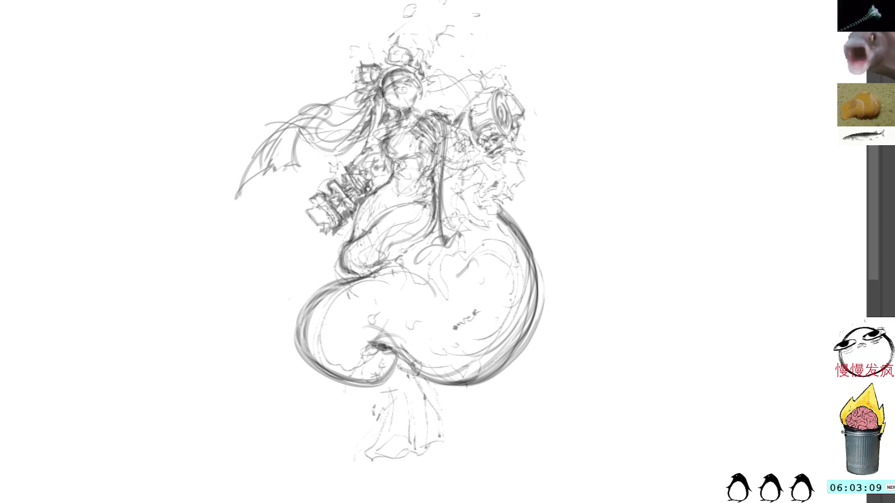
pyautogui.moveTo(449, 124); pyautogui.dragTo(447, 165)
pyautogui.moveTo(427, 113); pyautogui.dragTo(447, 185)
pyautogui.moveTo(443, 155)
pyautogui.mouseDown()
pyautogui.moveTo(448, 176)
pyautogui.moveTo(429, 169)
pyautogui.moveTo(436, 235)
pyautogui.mouseUp()
pyautogui.moveTo(423, 189); pyautogui.dragTo(439, 242)
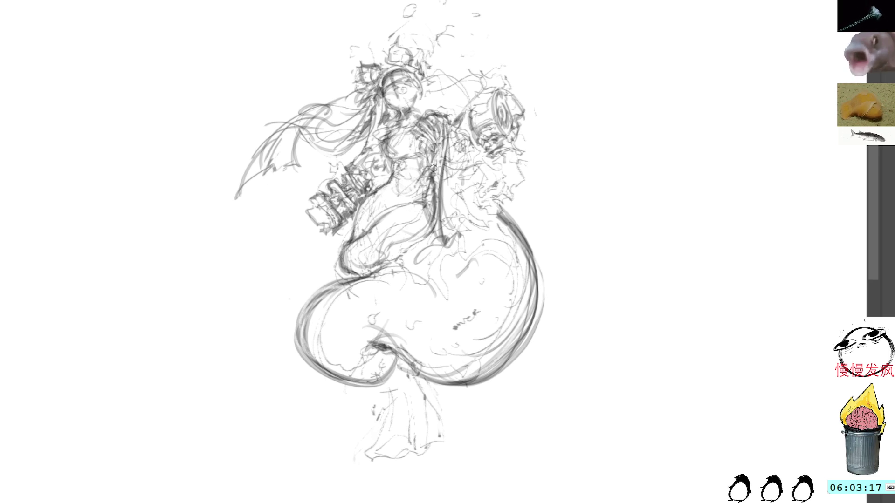
# Repeatedly darken the vertical arm line and the hand marks on the tail.
pyautogui.moveTo(446, 142); pyautogui.dragTo(444, 223)
pyautogui.moveTo(441, 171); pyautogui.dragTo(443, 228)
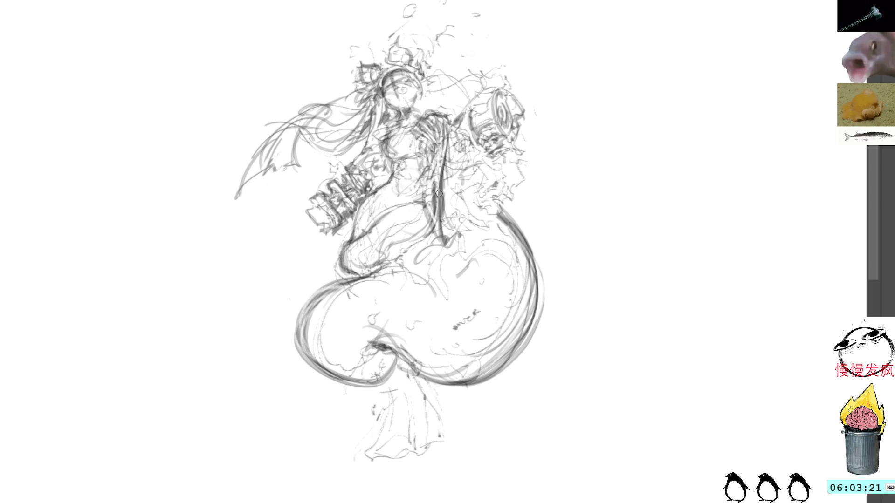
pyautogui.moveTo(441, 179); pyautogui.dragTo(443, 236)
pyautogui.moveTo(436, 180)
pyautogui.mouseDown()
pyautogui.moveTo(437, 245)
pyautogui.moveTo(455, 241)
pyautogui.mouseUp()
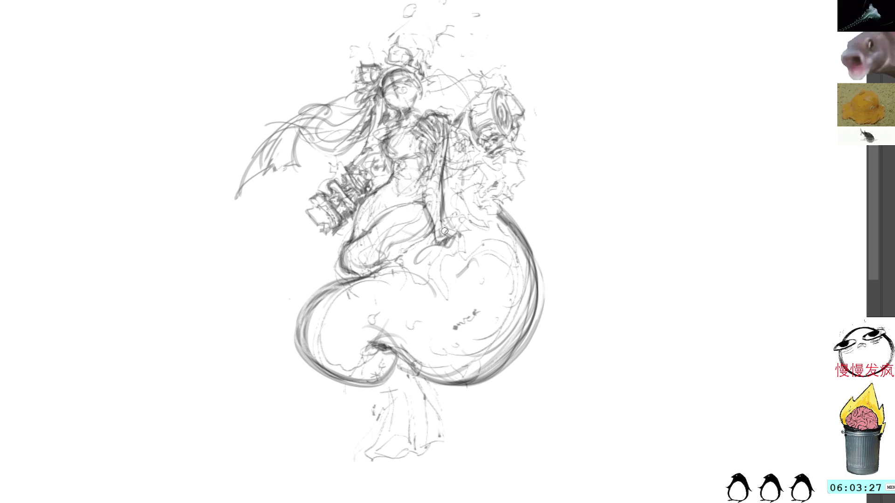
pyautogui.moveTo(435, 235)
pyautogui.mouseDown()
pyautogui.moveTo(455, 245)
pyautogui.moveTo(469, 238)
pyautogui.mouseUp()
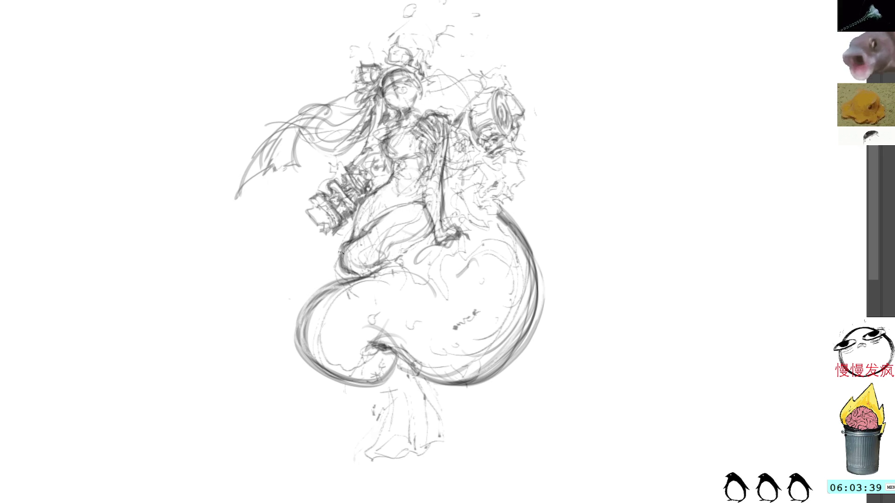
pyautogui.moveTo(366, 198)
pyautogui.mouseDown()
pyautogui.moveTo(364, 238)
pyautogui.moveTo(355, 235)
pyautogui.mouseUp()
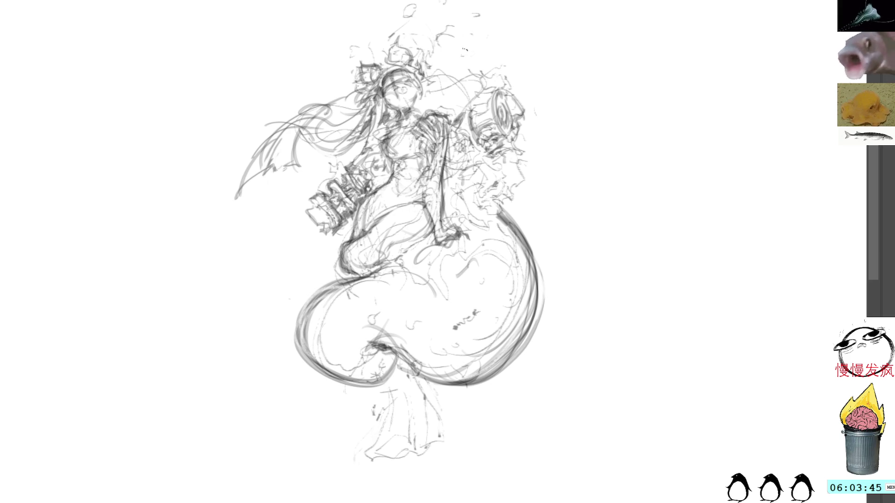
# Extend and darken the mechanical box's left edge downward.
pyautogui.moveTo(310, 219)
pyautogui.mouseDown()
pyautogui.moveTo(297, 225)
pyautogui.moveTo(326, 232)
pyautogui.moveTo(323, 259)
pyautogui.moveTo(312, 249)
pyautogui.moveTo(330, 274)
pyautogui.mouseUp()
pyautogui.moveTo(282, 220); pyautogui.dragTo(335, 271)
pyautogui.moveTo(306, 240)
pyautogui.mouseDown()
pyautogui.moveTo(329, 259)
pyautogui.moveTo(317, 239)
pyautogui.moveTo(334, 247)
pyautogui.moveTo(341, 262)
pyautogui.moveTo(351, 231)
pyautogui.mouseUp()
pyautogui.moveTo(342, 241); pyautogui.dragTo(358, 202)
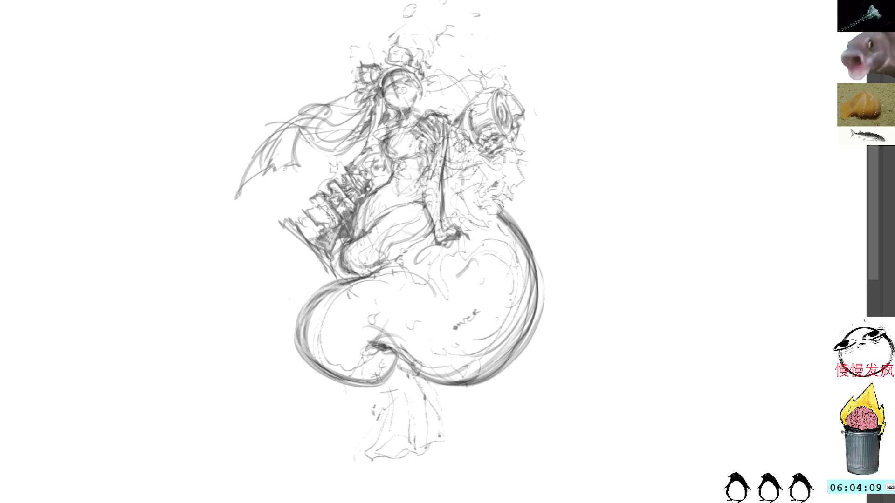
# Draw curves and a large arc beside the tail, then undo most of them.
pyautogui.moveTo(523, 221); pyautogui.dragTo(563, 244)
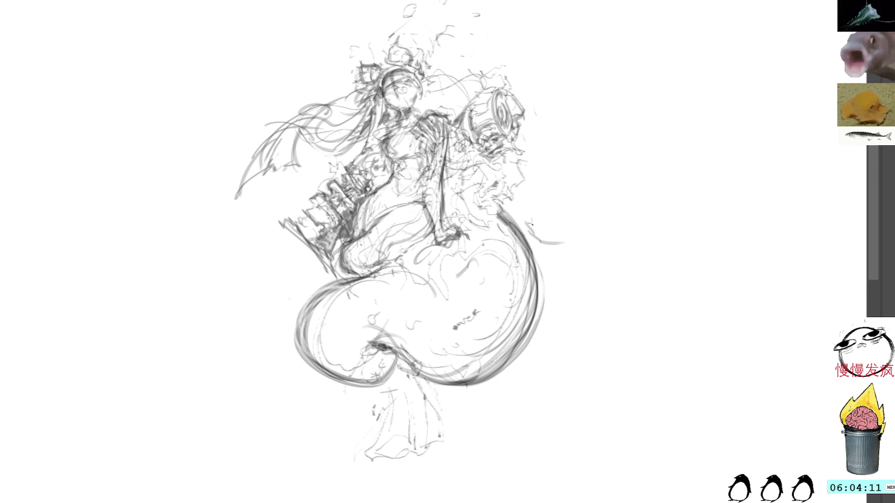
pyautogui.moveTo(579, 104); pyautogui.dragTo(524, 141)
pyautogui.moveTo(518, 89)
pyautogui.mouseDown()
pyautogui.moveTo(591, 106)
pyautogui.moveTo(552, 213)
pyautogui.mouseUp()
pyautogui.hotkey('ctrl', 'z')
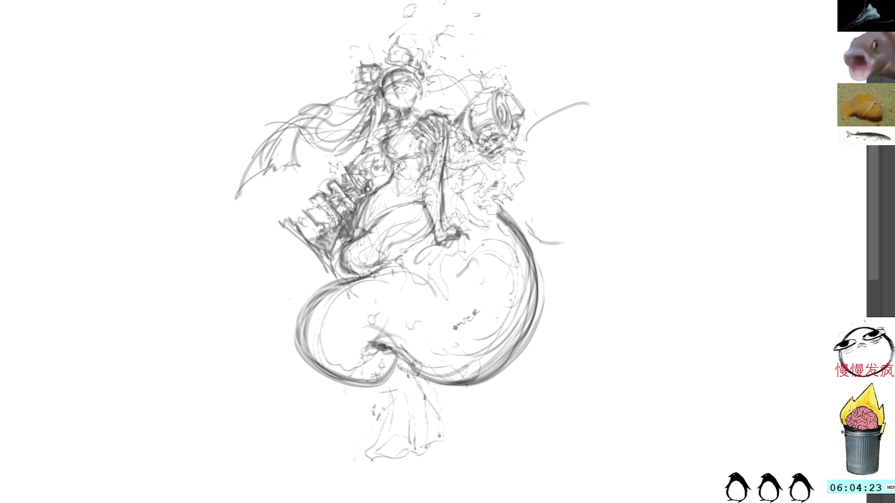
pyautogui.hotkey('ctrl', 'z')
pyautogui.hotkey('ctrl', 'z')
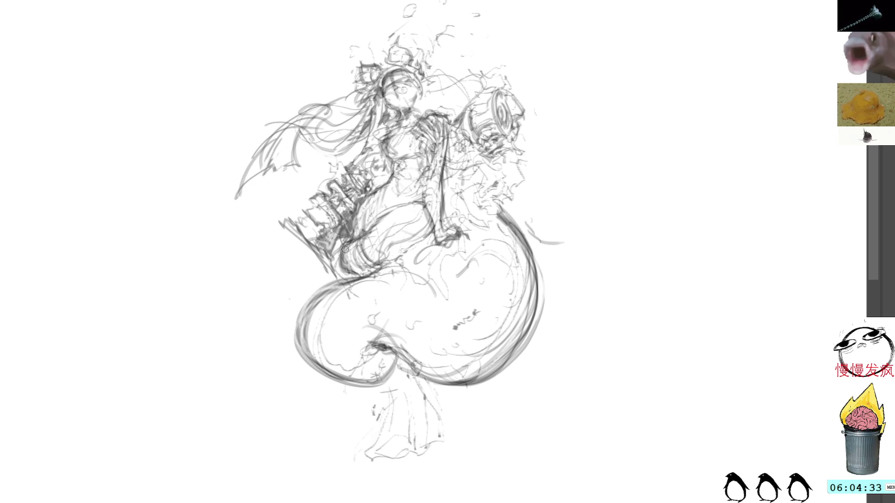
# Add short strokes to the legs and lasso the small stray scribble marks.
pyautogui.moveTo(357, 236)
pyautogui.mouseDown()
pyautogui.moveTo(341, 267)
pyautogui.moveTo(380, 262)
pyautogui.moveTo(356, 247)
pyautogui.mouseUp()
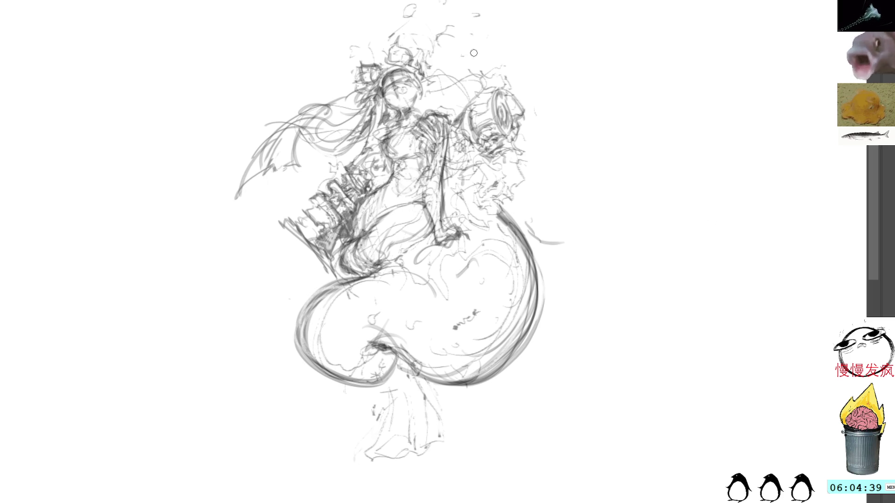
pyautogui.moveTo(490, 310); pyautogui.dragTo(448, 338)
# Delete the selected scribbles, darken the arm line and torso, and mark around the left machine.
pyautogui.press('Delete')
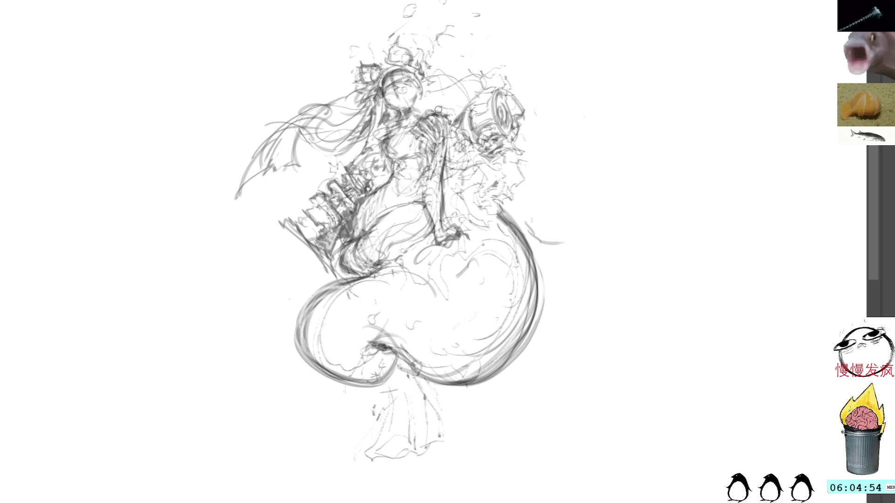
pyautogui.moveTo(448, 119); pyautogui.dragTo(440, 194)
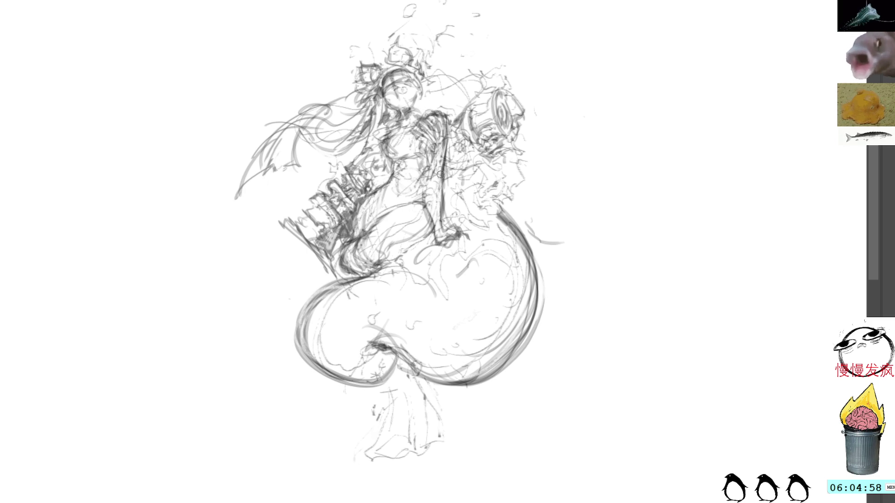
pyautogui.moveTo(446, 194)
pyautogui.mouseDown()
pyautogui.moveTo(446, 225)
pyautogui.moveTo(458, 228)
pyautogui.mouseUp()
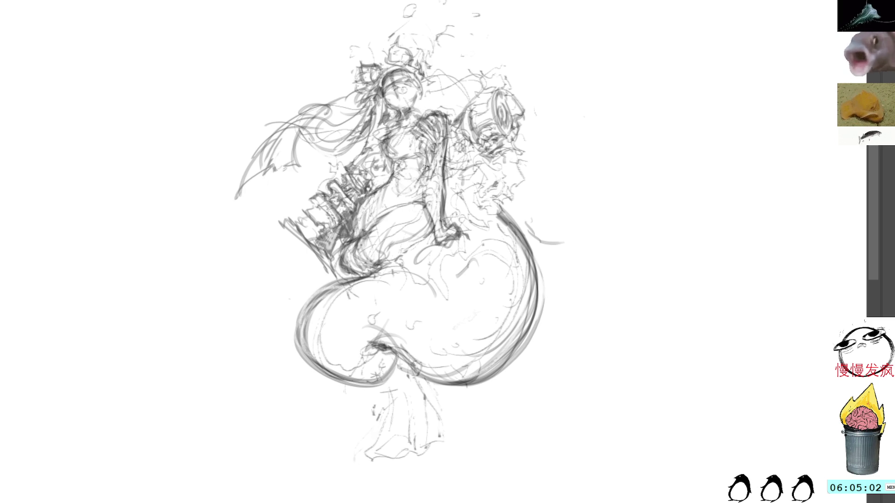
pyautogui.moveTo(429, 163); pyautogui.dragTo(426, 194)
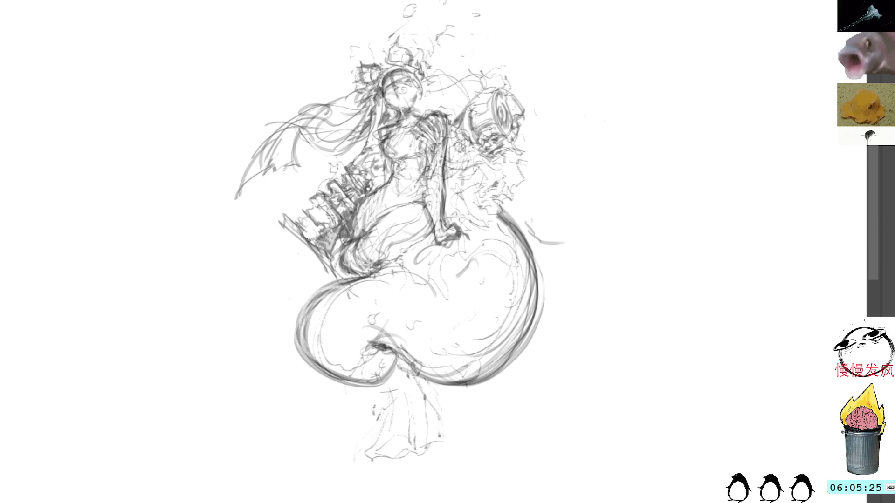
pyautogui.moveTo(297, 221)
pyautogui.mouseDown()
pyautogui.moveTo(306, 226)
pyautogui.moveTo(264, 256)
pyautogui.moveTo(260, 243)
pyautogui.moveTo(238, 257)
pyautogui.moveTo(302, 240)
pyautogui.moveTo(288, 253)
pyautogui.moveTo(306, 247)
pyautogui.moveTo(303, 263)
pyautogui.mouseUp()
# Extend the strokes along the lower-left wing edge and its tip outward.
pyautogui.moveTo(233, 264)
pyautogui.mouseDown()
pyautogui.moveTo(285, 260)
pyautogui.moveTo(302, 273)
pyautogui.moveTo(273, 263)
pyautogui.moveTo(300, 262)
pyautogui.moveTo(299, 285)
pyautogui.moveTo(307, 265)
pyautogui.moveTo(301, 256)
pyautogui.moveTo(290, 264)
pyautogui.mouseUp()
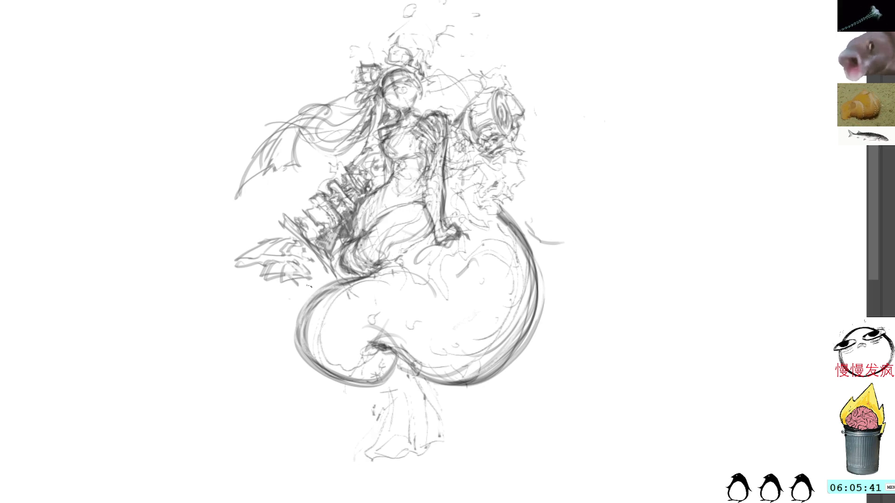
pyautogui.moveTo(241, 264)
pyautogui.mouseDown()
pyautogui.moveTo(217, 276)
pyautogui.moveTo(303, 255)
pyautogui.moveTo(322, 269)
pyautogui.mouseUp()
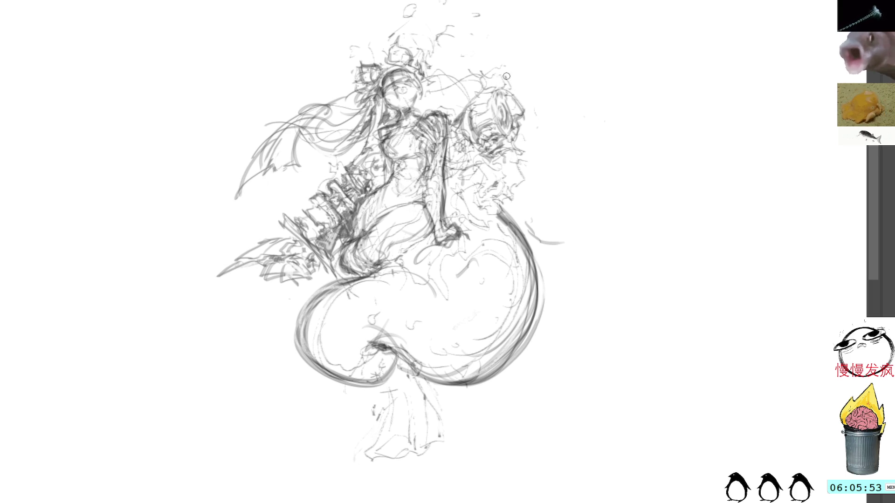
# Darken the drum's rings, sketch and shade beside its base, then lasso the arm strokes.
pyautogui.moveTo(487, 92)
pyautogui.mouseDown()
pyautogui.moveTo(522, 171)
pyautogui.moveTo(545, 181)
pyautogui.mouseUp()
pyautogui.moveTo(527, 130)
pyautogui.mouseDown()
pyautogui.moveTo(541, 139)
pyautogui.moveTo(548, 174)
pyautogui.mouseUp()
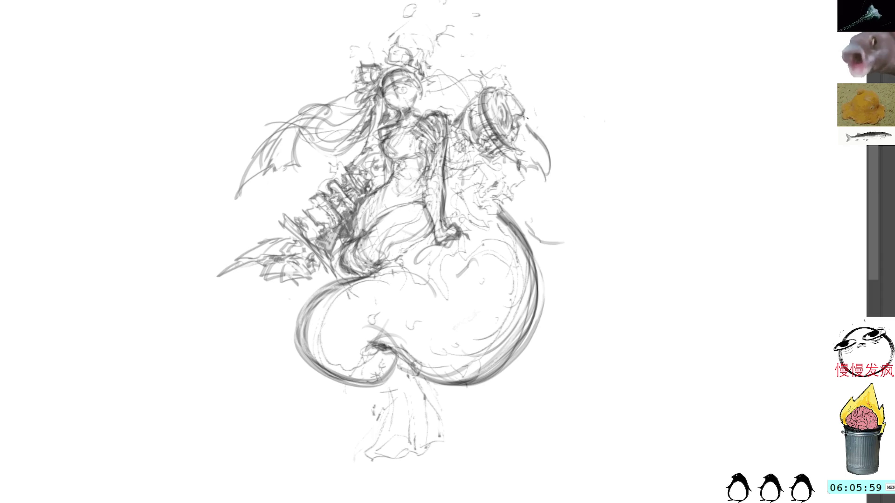
pyautogui.moveTo(534, 131)
pyautogui.mouseDown()
pyautogui.moveTo(538, 143)
pyautogui.moveTo(523, 151)
pyautogui.mouseUp()
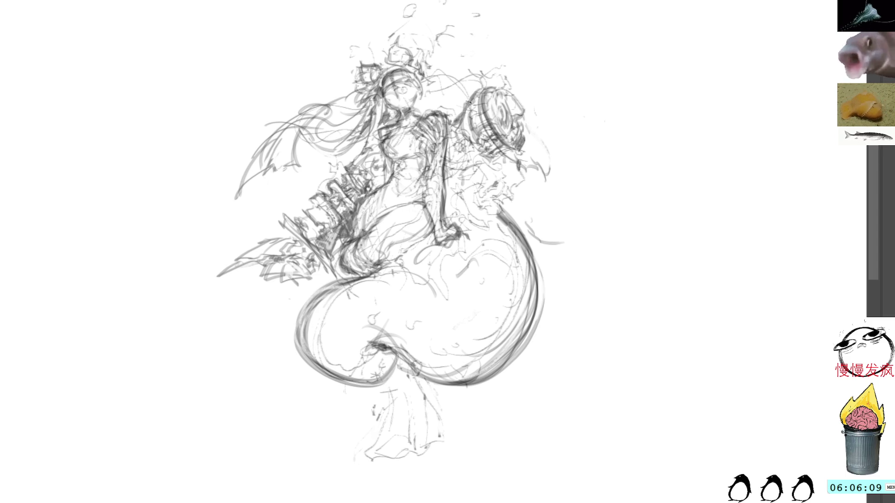
pyautogui.moveTo(463, 131); pyautogui.dragTo(439, 165)
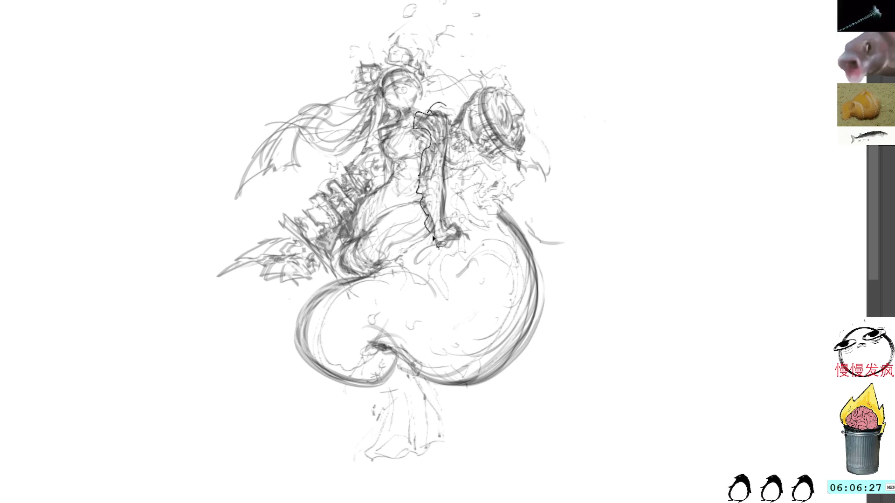
pyautogui.moveTo(420, 178); pyautogui.dragTo(465, 181)
# Delete the selected arm, deselect, and redraw the arm and chest with dark strokes.
pyautogui.press('Delete')
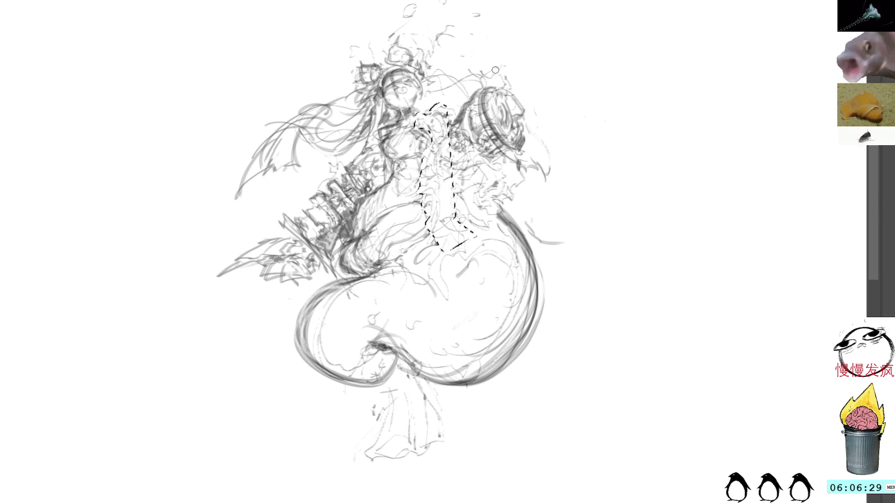
pyautogui.hotkey('ctrl', 'd')
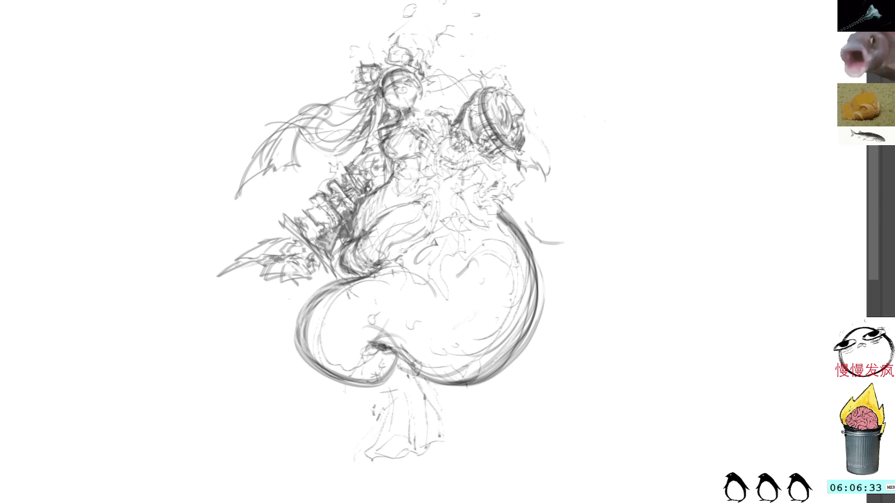
pyautogui.moveTo(440, 129)
pyautogui.mouseDown()
pyautogui.moveTo(419, 165)
pyautogui.moveTo(429, 181)
pyautogui.moveTo(444, 127)
pyautogui.moveTo(422, 134)
pyautogui.moveTo(416, 119)
pyautogui.moveTo(421, 166)
pyautogui.moveTo(450, 176)
pyautogui.mouseUp()
pyautogui.moveTo(418, 116)
pyautogui.mouseDown()
pyautogui.moveTo(435, 125)
pyautogui.moveTo(411, 122)
pyautogui.moveTo(443, 126)
pyautogui.moveTo(435, 118)
pyautogui.moveTo(448, 168)
pyautogui.moveTo(457, 163)
pyautogui.moveTo(431, 141)
pyautogui.moveTo(435, 114)
pyautogui.moveTo(445, 123)
pyautogui.moveTo(419, 126)
pyautogui.mouseUp()
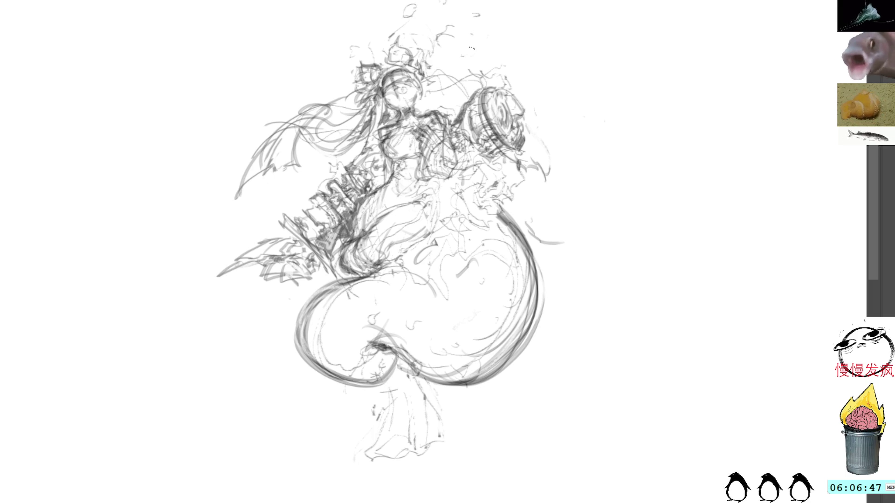
# Step back and forth through the recent chest strokes with undo and redo, keeping some.
pyautogui.hotkey('ctrl', 'z')
pyautogui.hotkey('ctrl', 'z')
pyautogui.hotkey('ctrl', 'y')
pyautogui.hotkey('ctrl', 'y')
pyautogui.hotkey('ctrl', 'y')
pyautogui.hotkey('ctrl', 'y')
pyautogui.hotkey('ctrl', 'y')
pyautogui.hotkey('ctrl', 'y')
pyautogui.hotkey('ctrl', 'y')
pyautogui.hotkey('ctrl', 'y')
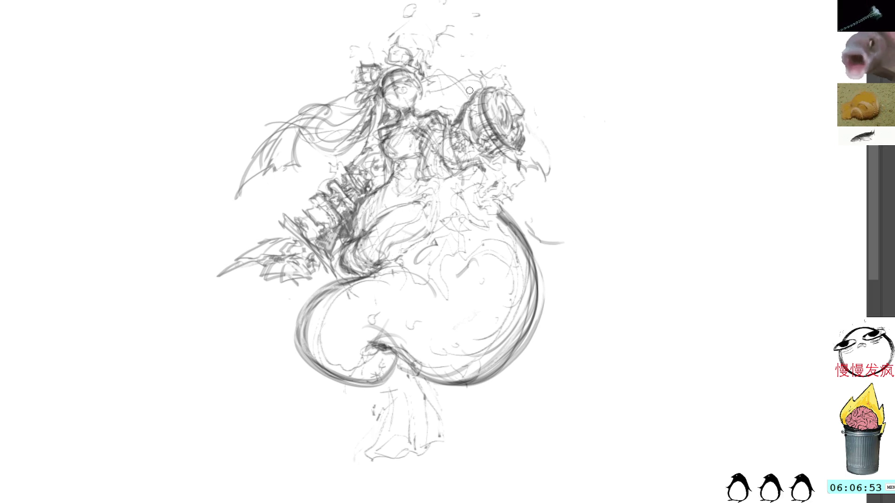
pyautogui.hotkey('ctrl', 'z')
pyautogui.hotkey('ctrl', 'z')
pyautogui.hotkey('ctrl', 'z')
pyautogui.hotkey('ctrl', 'z')
pyautogui.hotkey('ctrl', 'y')
pyautogui.hotkey('ctrl', 'z')
pyautogui.hotkey('ctrl', 'y')
pyautogui.hotkey('ctrl', 'y')
pyautogui.hotkey('ctrl', 'y')
pyautogui.hotkey('ctrl', 'y')
pyautogui.hotkey('ctrl', 'y')
pyautogui.hotkey('ctrl', 'y')
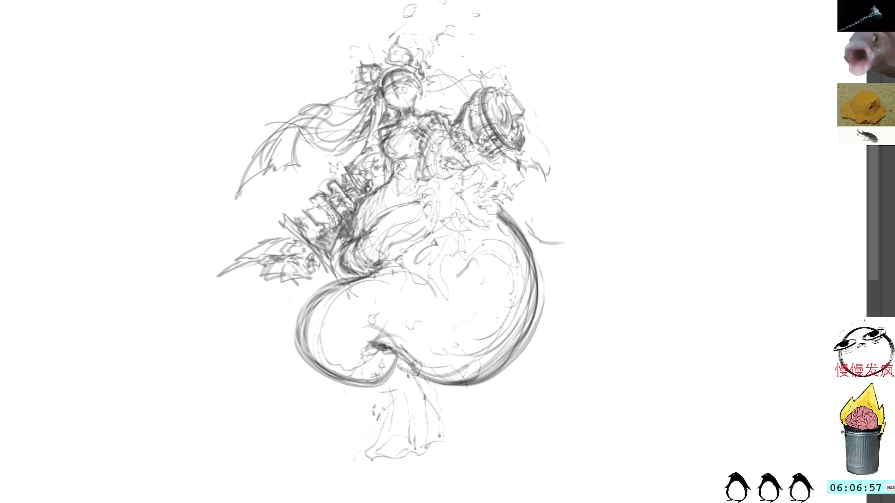
pyautogui.hotkey('ctrl', 'y')
pyautogui.hotkey('ctrl', 'y')
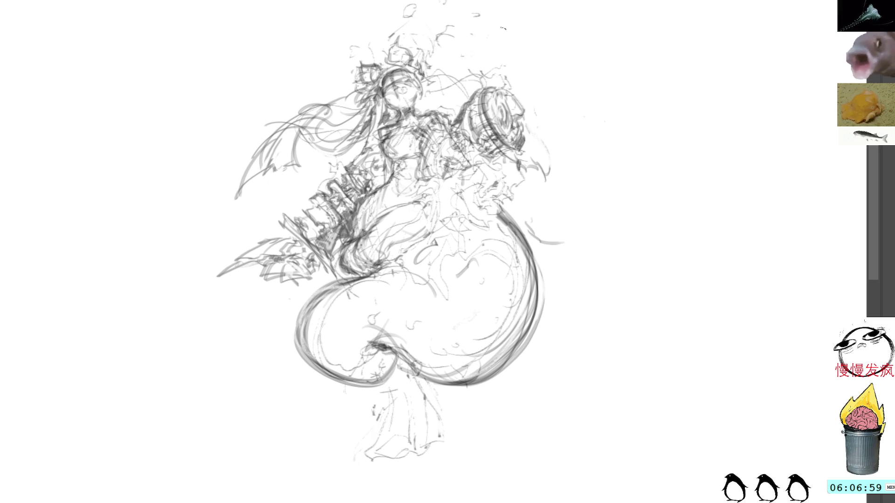
pyautogui.hotkey('ctrl', 'z')
pyautogui.hotkey('ctrl', 'z')
pyautogui.hotkey('ctrl', 'y')
pyautogui.hotkey('ctrl', 'z')
pyautogui.hotkey('ctrl', 'y')
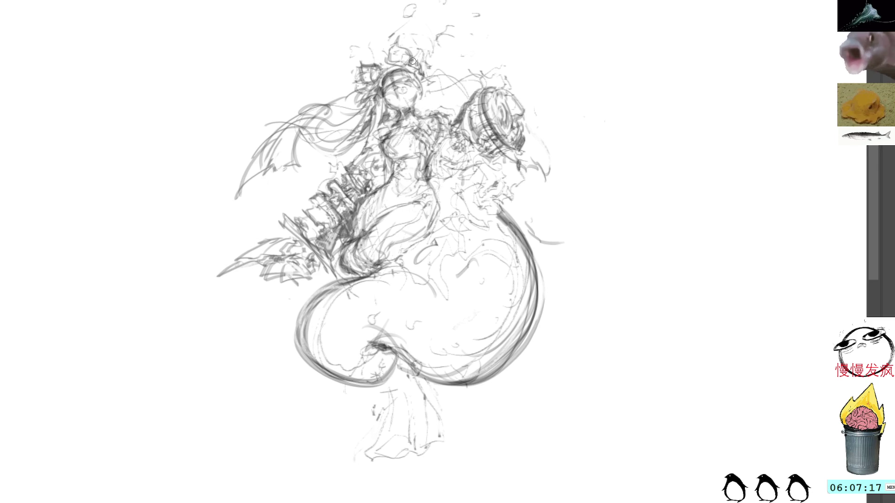
# Add trial dark marks on the torso, undo them, and stroke between the chest and drum.
pyautogui.moveTo(395, 125)
pyautogui.mouseDown()
pyautogui.moveTo(349, 154)
pyautogui.moveTo(377, 161)
pyautogui.mouseUp()
pyautogui.moveTo(395, 121)
pyautogui.mouseDown()
pyautogui.moveTo(350, 161)
pyautogui.moveTo(384, 149)
pyautogui.moveTo(350, 144)
pyautogui.moveTo(361, 118)
pyautogui.moveTo(382, 106)
pyautogui.mouseUp()
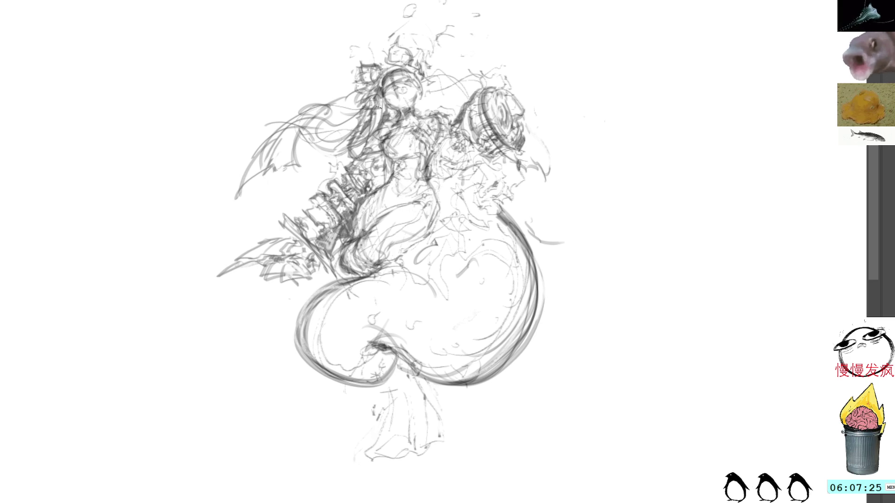
pyautogui.hotkey('ctrl', 'z')
pyautogui.hotkey('ctrl', 'z')
pyautogui.hotkey('ctrl', 'z')
pyautogui.hotkey('ctrl', 'z')
pyautogui.hotkey('ctrl', 'z')
pyautogui.hotkey('ctrl', 'z')
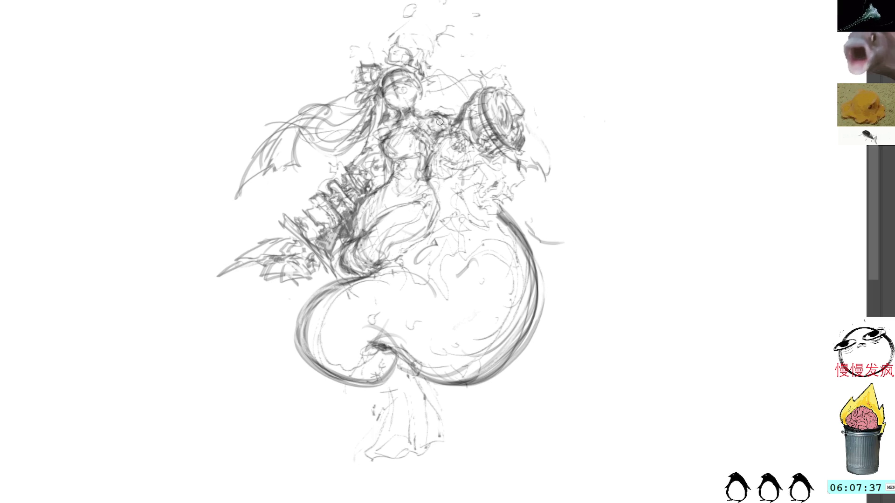
pyautogui.moveTo(448, 115); pyautogui.dragTo(487, 127)
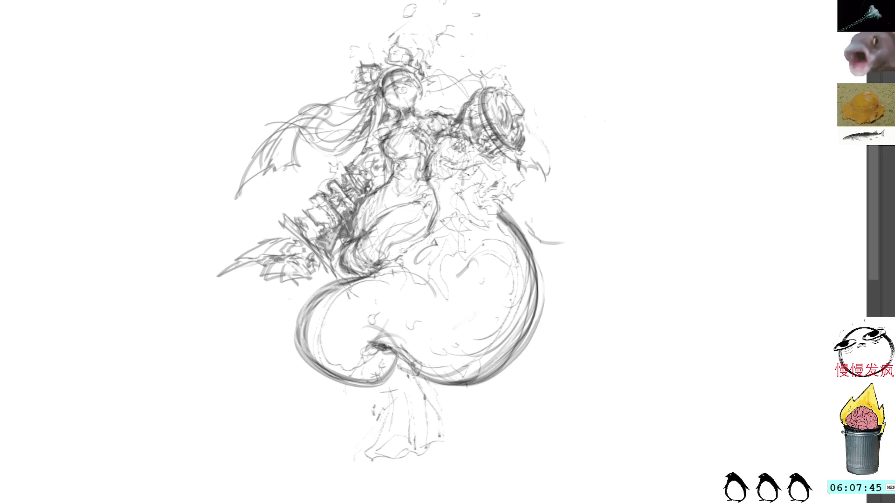
# Sketch the hand gripping the tail top and darken the coiled shape beside it.
pyautogui.moveTo(471, 182); pyautogui.dragTo(503, 210)
pyautogui.moveTo(447, 191)
pyautogui.mouseDown()
pyautogui.moveTo(453, 206)
pyautogui.moveTo(485, 213)
pyautogui.moveTo(475, 197)
pyautogui.moveTo(486, 201)
pyautogui.moveTo(485, 190)
pyautogui.moveTo(478, 201)
pyautogui.moveTo(486, 193)
pyautogui.moveTo(490, 212)
pyautogui.moveTo(498, 197)
pyautogui.moveTo(502, 213)
pyautogui.mouseUp()
pyautogui.moveTo(490, 196)
pyautogui.mouseDown()
pyautogui.moveTo(504, 212)
pyautogui.moveTo(447, 213)
pyautogui.moveTo(466, 214)
pyautogui.moveTo(460, 209)
pyautogui.moveTo(491, 229)
pyautogui.moveTo(493, 217)
pyautogui.moveTo(508, 217)
pyautogui.moveTo(504, 234)
pyautogui.moveTo(522, 251)
pyautogui.mouseUp()
# Add faint strokes to the tail's upper loop and hips, then curly shapes above the head.
pyautogui.moveTo(460, 211)
pyautogui.mouseDown()
pyautogui.moveTo(439, 221)
pyautogui.moveTo(438, 212)
pyautogui.moveTo(436, 222)
pyautogui.moveTo(437, 207)
pyautogui.moveTo(435, 227)
pyautogui.moveTo(398, 266)
pyautogui.mouseUp()
pyautogui.moveTo(422, 236); pyautogui.dragTo(355, 283)
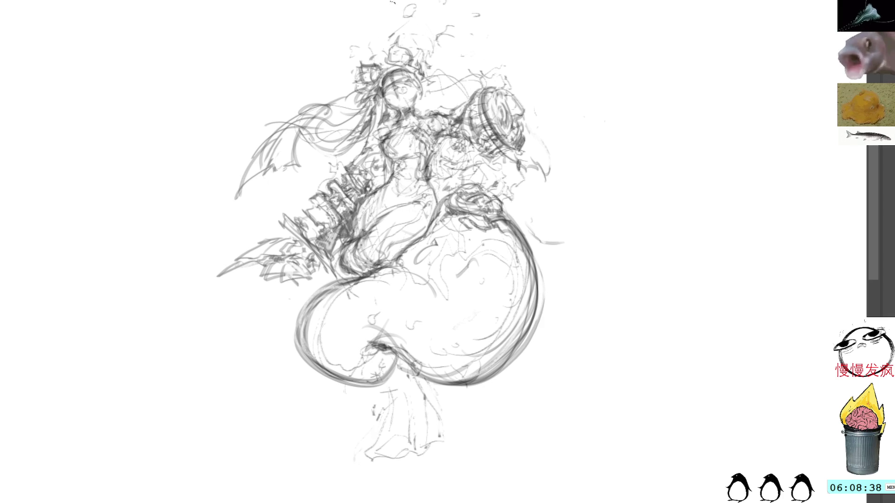
pyautogui.moveTo(438, 55)
pyautogui.mouseDown()
pyautogui.moveTo(455, 78)
pyautogui.moveTo(489, 2)
pyautogui.moveTo(508, 27)
pyautogui.moveTo(461, 41)
pyautogui.moveTo(507, 72)
pyautogui.mouseUp()
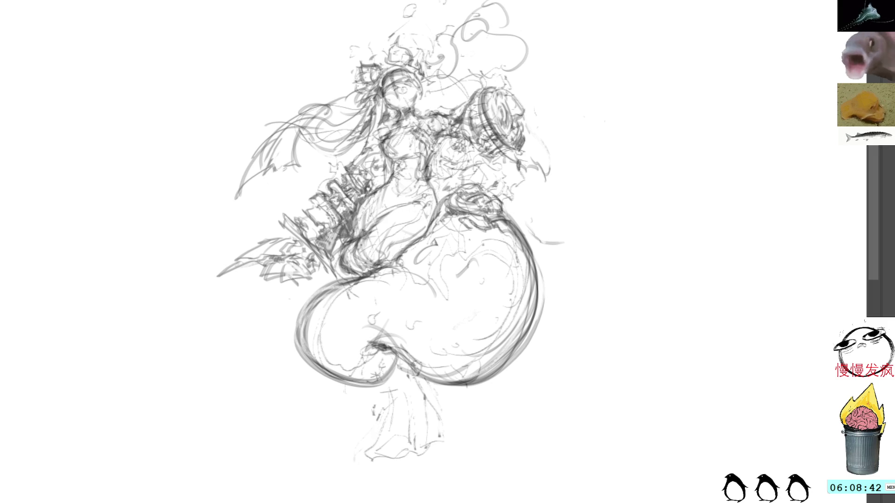
# Sketch a small floating eye to the right of the figure with a few marks beside it.
pyautogui.moveTo(615, 103); pyautogui.dragTo(627, 109)
pyautogui.moveTo(627, 104)
pyautogui.mouseDown()
pyautogui.moveTo(641, 100)
pyautogui.moveTo(615, 122)
pyautogui.moveTo(644, 104)
pyautogui.moveTo(633, 120)
pyautogui.mouseUp()
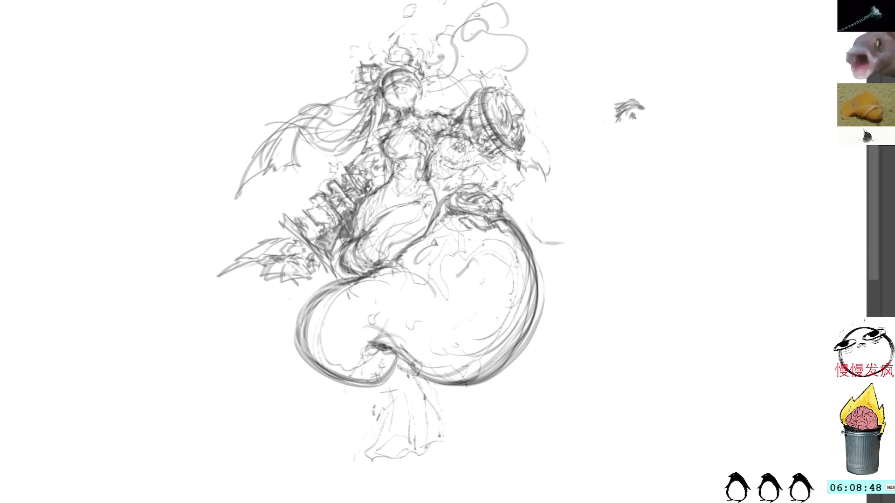
pyautogui.moveTo(629, 113)
pyautogui.mouseDown()
pyautogui.moveTo(639, 100)
pyautogui.moveTo(642, 123)
pyautogui.moveTo(587, 124)
pyautogui.mouseUp()
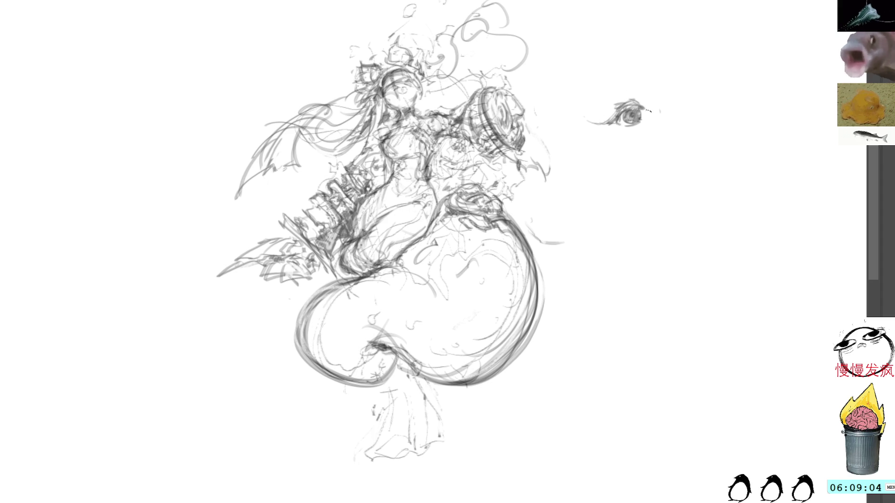
pyautogui.moveTo(646, 112); pyautogui.dragTo(585, 122)
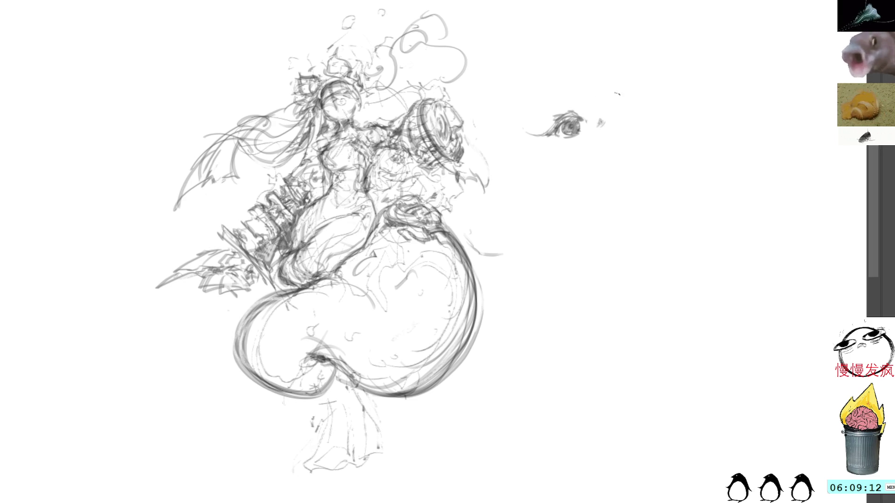
pyautogui.moveTo(618, 92); pyautogui.dragTo(615, 106)
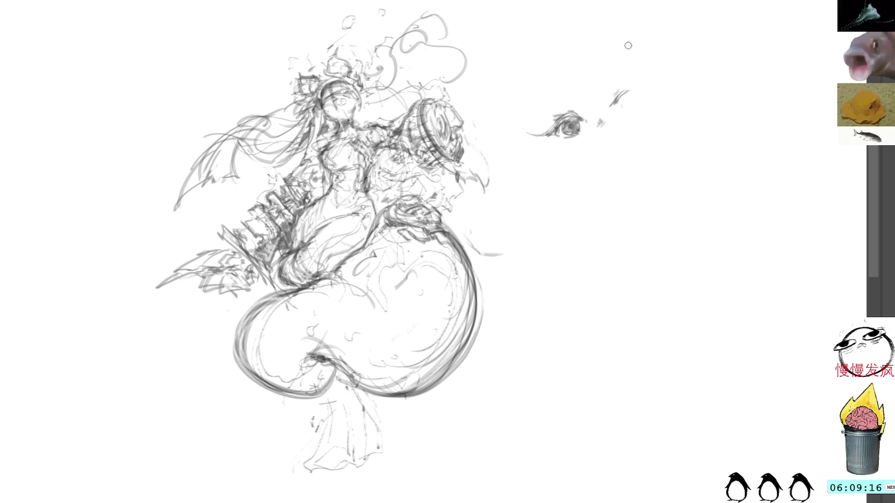
# Lasso the floating eye sketch, delete it and clear the selection.
pyautogui.moveTo(635, 74); pyautogui.dragTo(636, 71)
pyautogui.press('Delete')
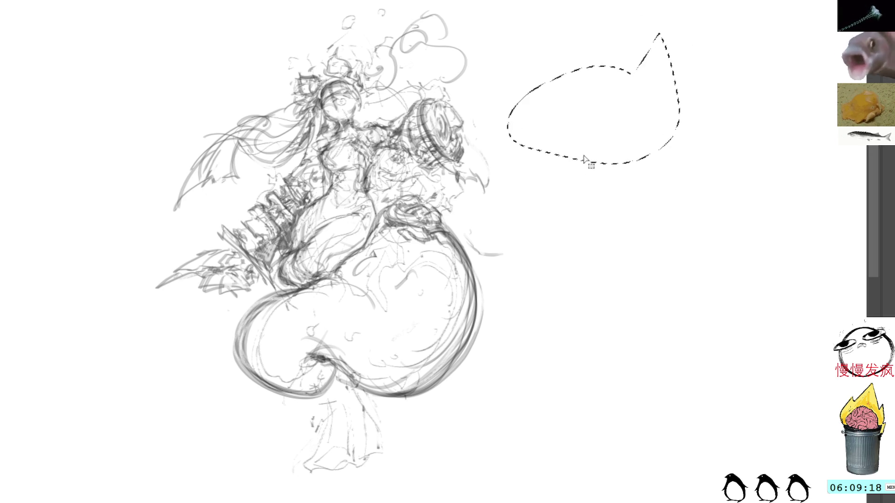
pyautogui.hotkey('ctrl', 'd')
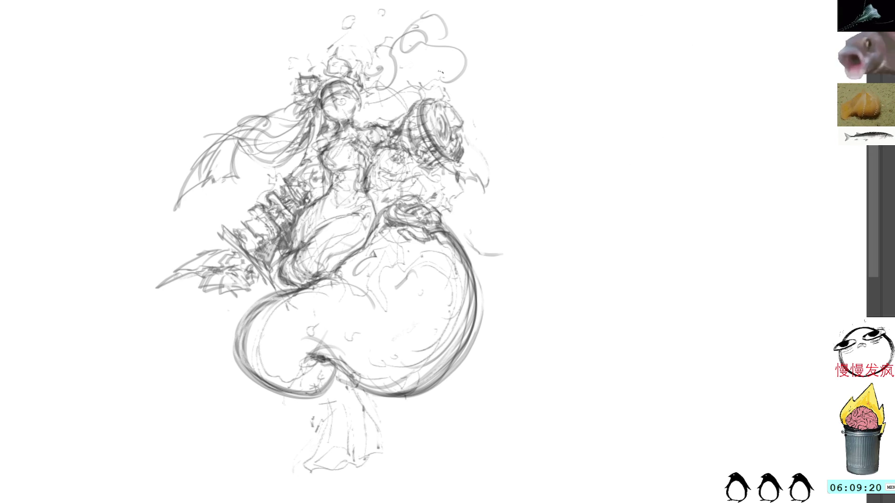
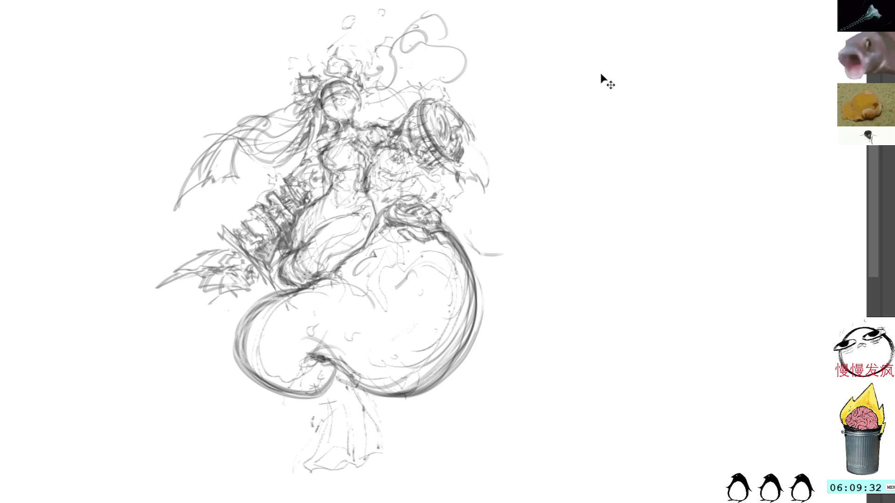
# Paste the harpoon cannon reference photo and place it along the top edge of the canvas.
pyautogui.hotkey('ctrl', 'v')
pyautogui.moveTo(486, 219)
pyautogui.mouseDown()
pyautogui.moveTo(643, 133)
pyautogui.moveTo(775, 6)
pyautogui.mouseUp()
pyautogui.press('Return')
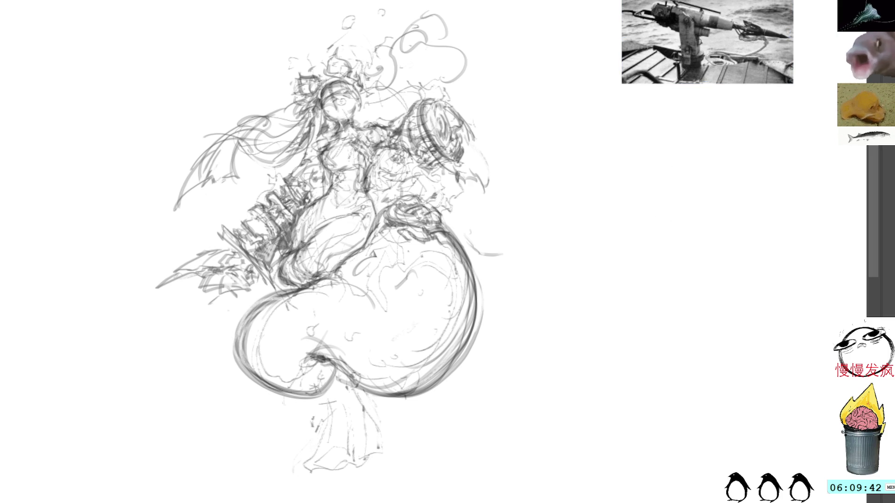
# Add rough strokes down the figure's right side, including a V-shaped mark near the hip.
pyautogui.moveTo(591, 169); pyautogui.dragTo(567, 183)
pyautogui.moveTo(447, 116)
pyautogui.mouseDown()
pyautogui.moveTo(493, 105)
pyautogui.moveTo(514, 120)
pyautogui.moveTo(495, 161)
pyautogui.mouseUp()
pyautogui.moveTo(486, 118); pyautogui.dragTo(460, 139)
pyautogui.moveTo(469, 171)
pyautogui.mouseDown()
pyautogui.moveTo(479, 209)
pyautogui.moveTo(463, 250)
pyautogui.moveTo(502, 250)
pyautogui.mouseUp()
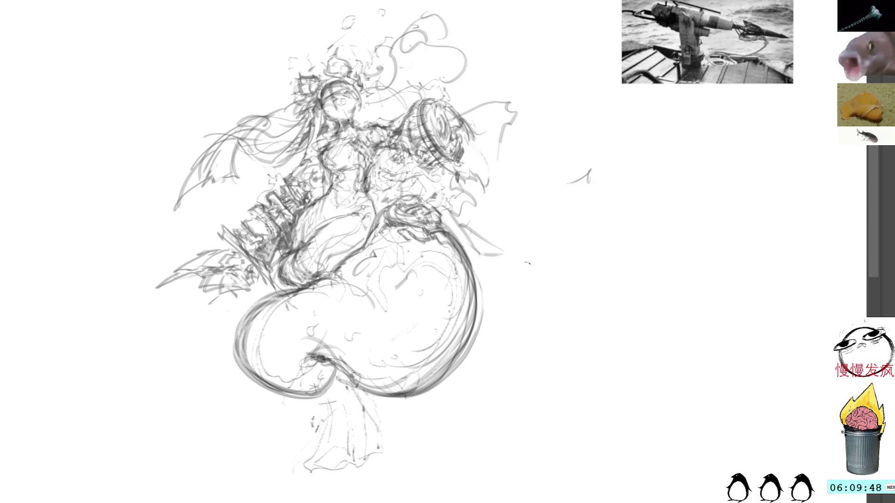
pyautogui.moveTo(501, 295); pyautogui.dragTo(542, 315)
pyautogui.moveTo(523, 282); pyautogui.dragTo(541, 312)
pyautogui.moveTo(479, 195); pyautogui.dragTo(503, 211)
pyautogui.moveTo(503, 214); pyautogui.dragTo(499, 241)
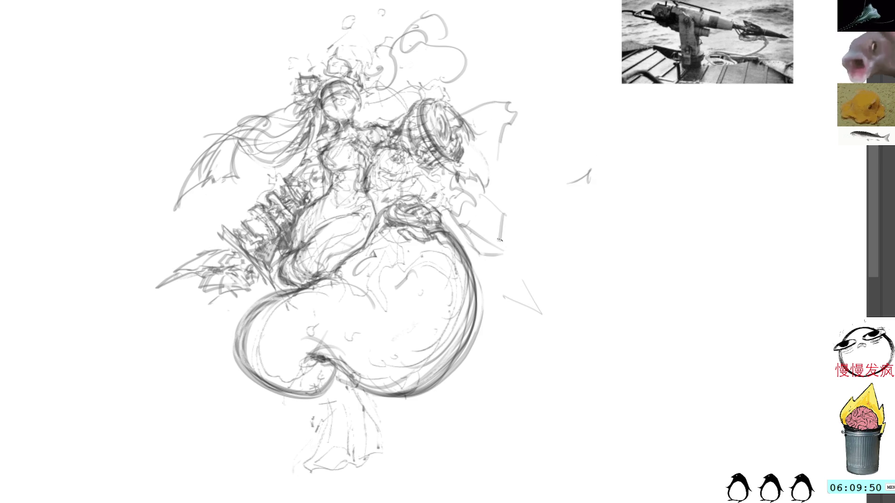
# Sketch and thicken a long diagonal harpoon shaft running toward the lower left.
pyautogui.moveTo(252, 282); pyautogui.dragTo(146, 366)
pyautogui.moveTo(224, 294); pyautogui.dragTo(143, 363)
pyautogui.moveTo(197, 309); pyautogui.dragTo(149, 362)
pyautogui.moveTo(200, 294); pyautogui.dragTo(140, 374)
pyautogui.moveTo(213, 324); pyautogui.dragTo(137, 377)
pyautogui.moveTo(186, 320); pyautogui.dragTo(245, 308)
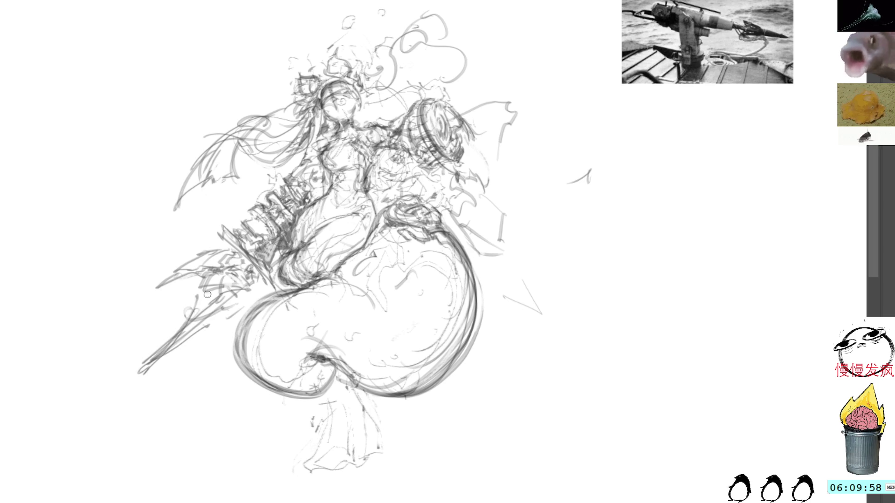
pyautogui.moveTo(237, 294)
pyautogui.mouseDown()
pyautogui.moveTo(191, 308)
pyautogui.moveTo(190, 335)
pyautogui.moveTo(115, 383)
pyautogui.mouseUp()
pyautogui.moveTo(173, 345)
pyautogui.mouseDown()
pyautogui.moveTo(109, 389)
pyautogui.moveTo(232, 318)
pyautogui.moveTo(261, 285)
pyautogui.mouseUp()
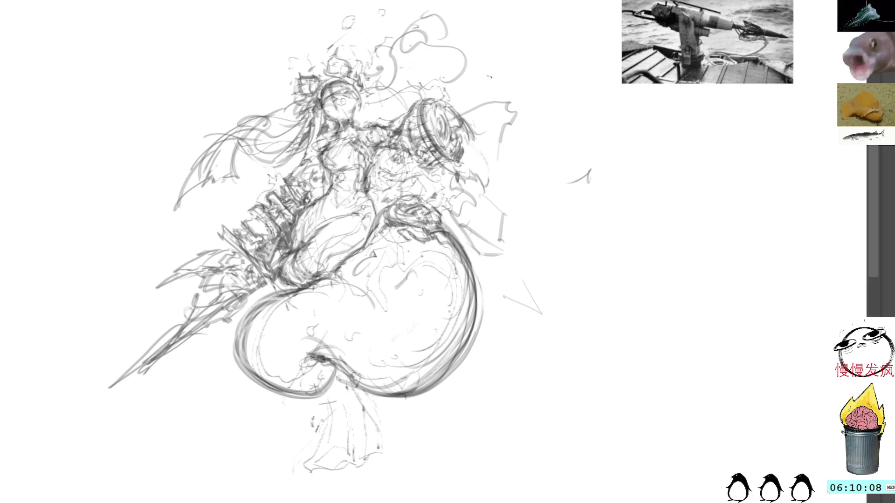
# Lasso the round drum beside the shoulder and begin transforming it.
pyautogui.moveTo(444, 97); pyautogui.dragTo(448, 92)
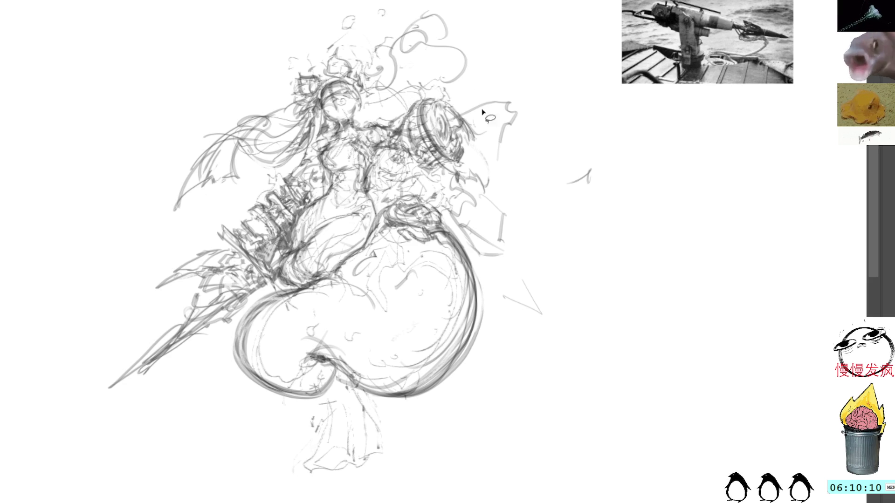
pyautogui.hotkey('ctrl', 't')
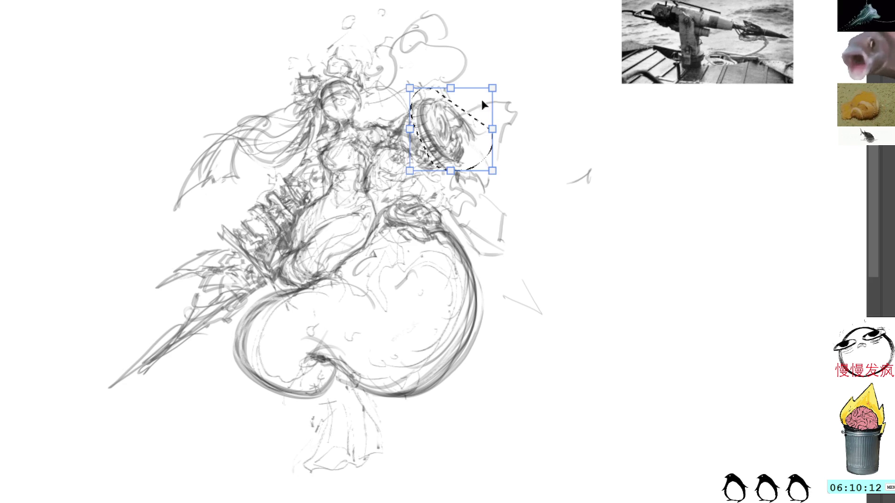
# Move the selected drum down to the canvas's lower-left corner and confirm.
pyautogui.moveTo(447, 129); pyautogui.dragTo(185, 420)
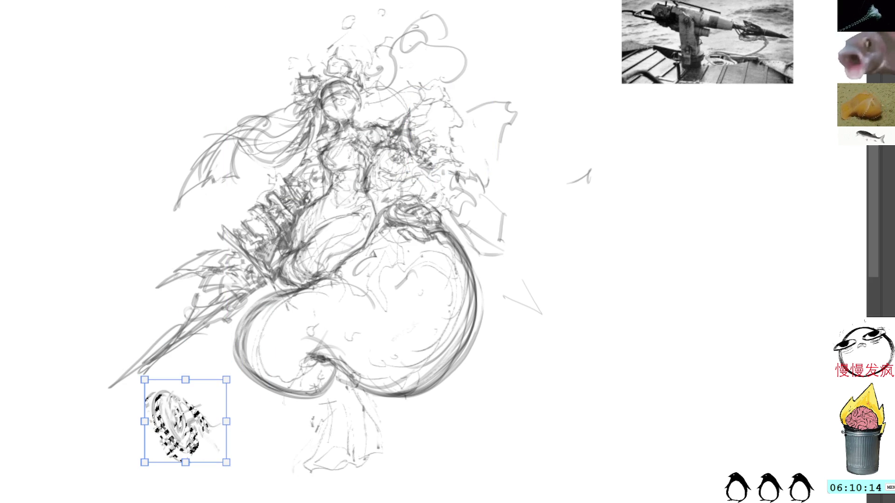
pyautogui.press('Return')
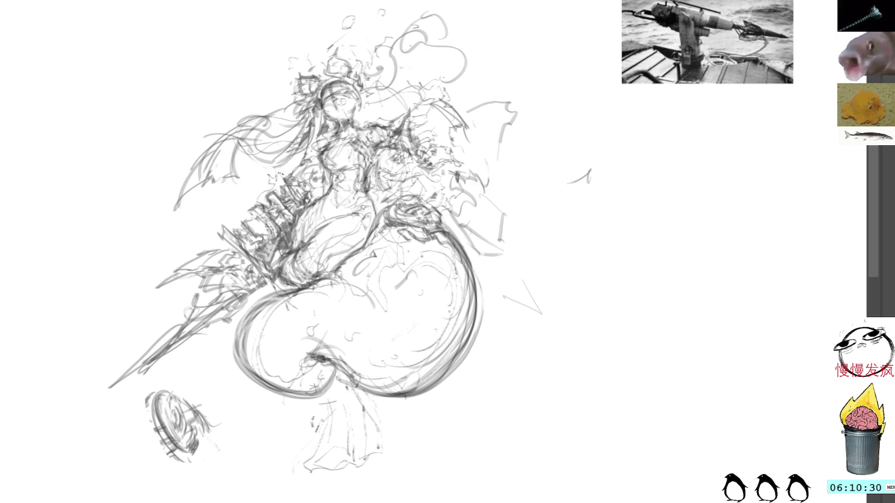
# Sketch a harpoon across the shoulder with a wing-like outline extending right and down.
pyautogui.moveTo(218, 238); pyautogui.dragTo(245, 221)
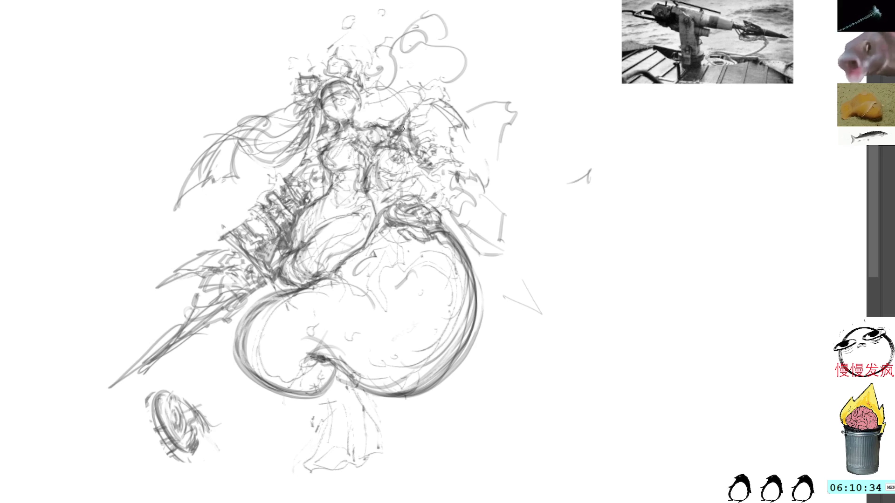
pyautogui.moveTo(385, 118)
pyautogui.mouseDown()
pyautogui.moveTo(440, 75)
pyautogui.moveTo(475, 113)
pyautogui.mouseUp()
pyautogui.moveTo(420, 102)
pyautogui.mouseDown()
pyautogui.moveTo(442, 85)
pyautogui.moveTo(487, 115)
pyautogui.mouseUp()
pyautogui.moveTo(428, 76)
pyautogui.mouseDown()
pyautogui.moveTo(491, 127)
pyautogui.moveTo(495, 159)
pyautogui.mouseUp()
pyautogui.moveTo(490, 122)
pyautogui.mouseDown()
pyautogui.moveTo(498, 181)
pyautogui.moveTo(462, 186)
pyautogui.moveTo(501, 183)
pyautogui.moveTo(507, 157)
pyautogui.moveTo(464, 199)
pyautogui.moveTo(481, 197)
pyautogui.mouseUp()
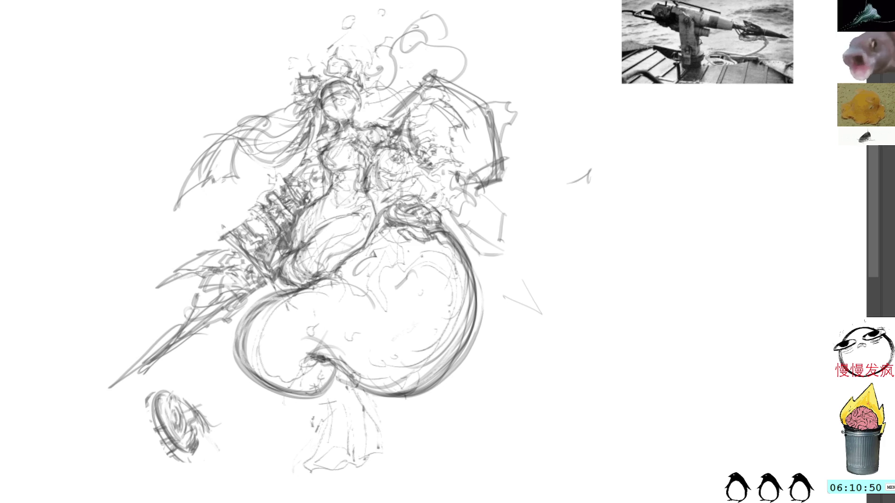
# Add light marks on the chest, side and near the shoulder.
pyautogui.moveTo(386, 172); pyautogui.dragTo(398, 184)
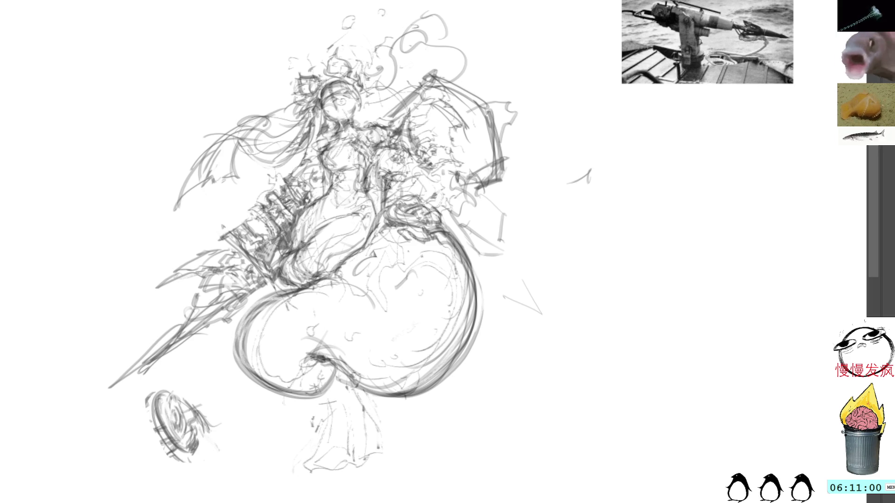
pyautogui.moveTo(402, 175)
pyautogui.mouseDown()
pyautogui.moveTo(438, 211)
pyautogui.moveTo(394, 204)
pyautogui.moveTo(428, 198)
pyautogui.moveTo(397, 184)
pyautogui.moveTo(396, 200)
pyautogui.moveTo(403, 184)
pyautogui.moveTo(407, 193)
pyautogui.moveTo(423, 182)
pyautogui.moveTo(441, 179)
pyautogui.moveTo(431, 187)
pyautogui.moveTo(441, 187)
pyautogui.moveTo(451, 164)
pyautogui.moveTo(465, 164)
pyautogui.moveTo(425, 151)
pyautogui.moveTo(432, 167)
pyautogui.moveTo(450, 149)
pyautogui.moveTo(436, 161)
pyautogui.mouseUp()
pyautogui.moveTo(445, 164)
pyautogui.mouseDown()
pyautogui.moveTo(466, 139)
pyautogui.moveTo(472, 154)
pyautogui.mouseUp()
# Undo the last small strokes and darken the shield's right edge.
pyautogui.hotkey('ctrl', 'z')
pyautogui.hotkey('ctrl', 'z')
pyautogui.moveTo(460, 122); pyautogui.dragTo(483, 180)
pyautogui.moveTo(463, 100)
pyautogui.mouseDown()
pyautogui.moveTo(480, 131)
pyautogui.moveTo(476, 188)
pyautogui.mouseUp()
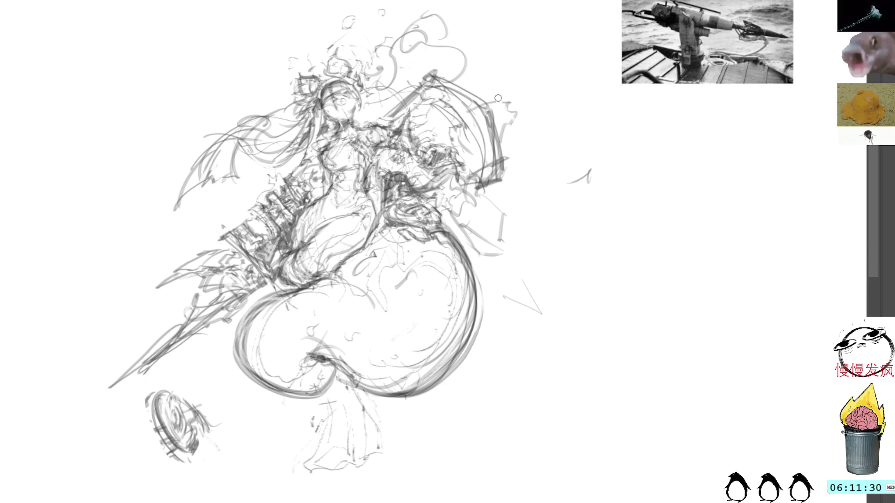
pyautogui.moveTo(478, 92); pyautogui.dragTo(506, 155)
pyautogui.moveTo(501, 125)
pyautogui.mouseDown()
pyautogui.moveTo(510, 148)
pyautogui.moveTo(524, 123)
pyautogui.moveTo(513, 119)
pyautogui.moveTo(541, 109)
pyautogui.moveTo(477, 167)
pyautogui.mouseUp()
# Strengthen the harpoon shaft with long diagonal lines and strokes near the shield tip.
pyautogui.moveTo(541, 125); pyautogui.dragTo(438, 186)
pyautogui.moveTo(490, 152)
pyautogui.mouseDown()
pyautogui.moveTo(434, 196)
pyautogui.moveTo(445, 190)
pyautogui.mouseUp()
pyautogui.moveTo(452, 186); pyautogui.dragTo(441, 202)
pyautogui.moveTo(519, 132); pyautogui.dragTo(466, 166)
pyautogui.moveTo(536, 106)
pyautogui.mouseDown()
pyautogui.moveTo(520, 140)
pyautogui.moveTo(540, 105)
pyautogui.moveTo(524, 132)
pyautogui.mouseUp()
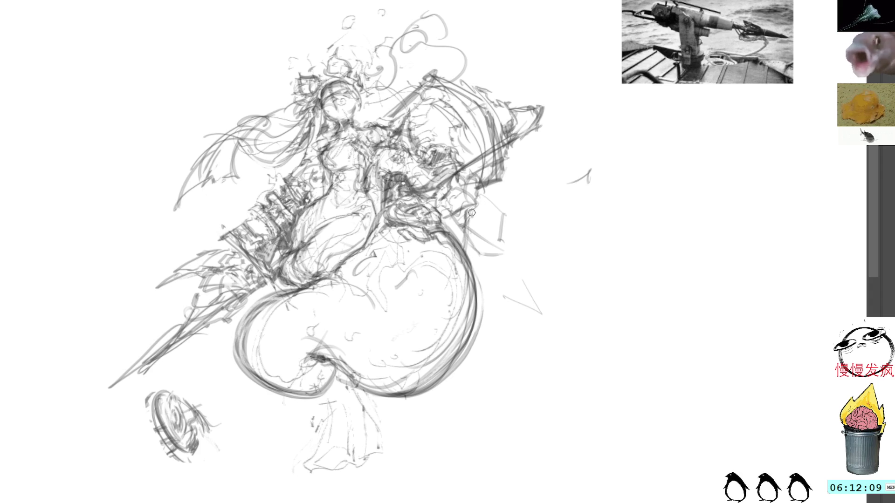
# Rough in a blade shape with faint hatching right of the hip.
pyautogui.moveTo(468, 246); pyautogui.dragTo(517, 262)
pyautogui.moveTo(488, 196)
pyautogui.mouseDown()
pyautogui.moveTo(511, 215)
pyautogui.moveTo(508, 252)
pyautogui.moveTo(518, 268)
pyautogui.mouseUp()
pyautogui.moveTo(463, 233)
pyautogui.mouseDown()
pyautogui.moveTo(480, 253)
pyautogui.moveTo(510, 256)
pyautogui.moveTo(484, 236)
pyautogui.moveTo(509, 259)
pyautogui.mouseUp()
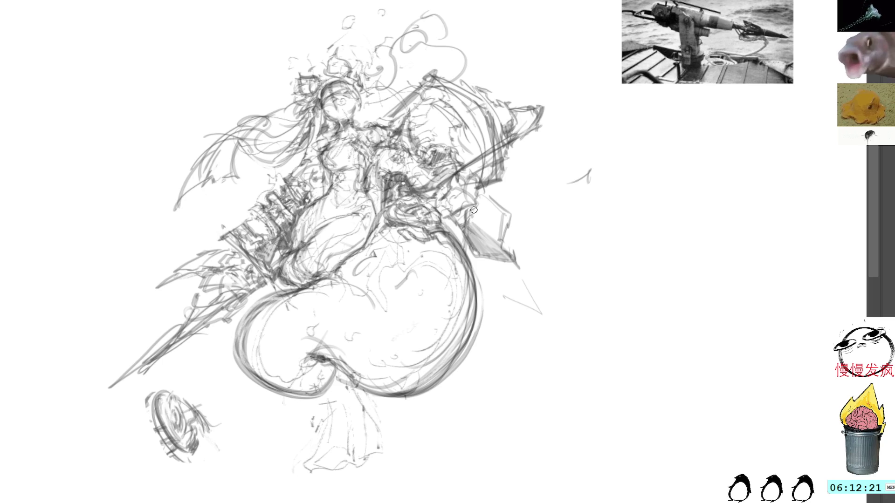
pyautogui.moveTo(470, 221); pyautogui.dragTo(513, 256)
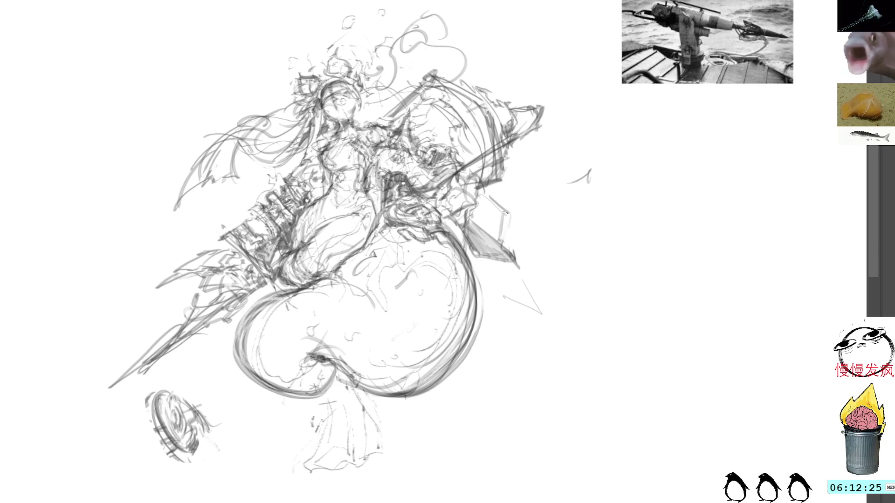
# Shade the harpoon blade with dark hatching along its edge.
pyautogui.moveTo(512, 223); pyautogui.dragTo(515, 255)
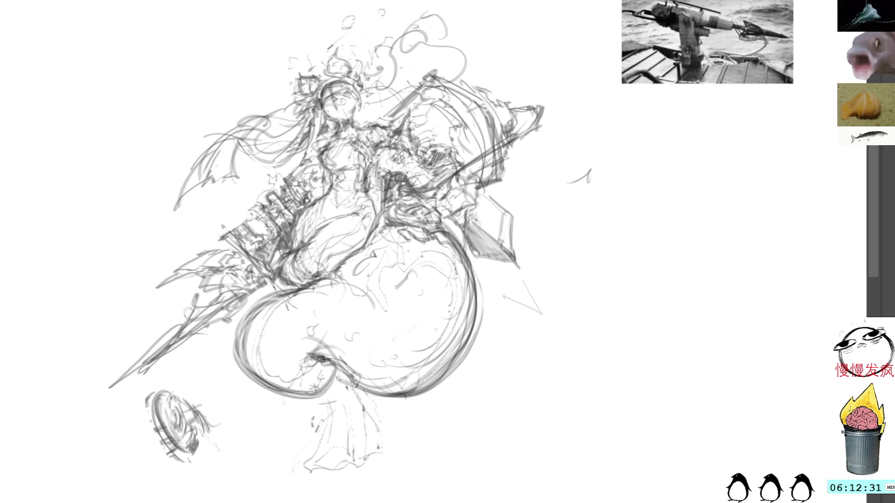
pyautogui.moveTo(474, 211); pyautogui.dragTo(503, 251)
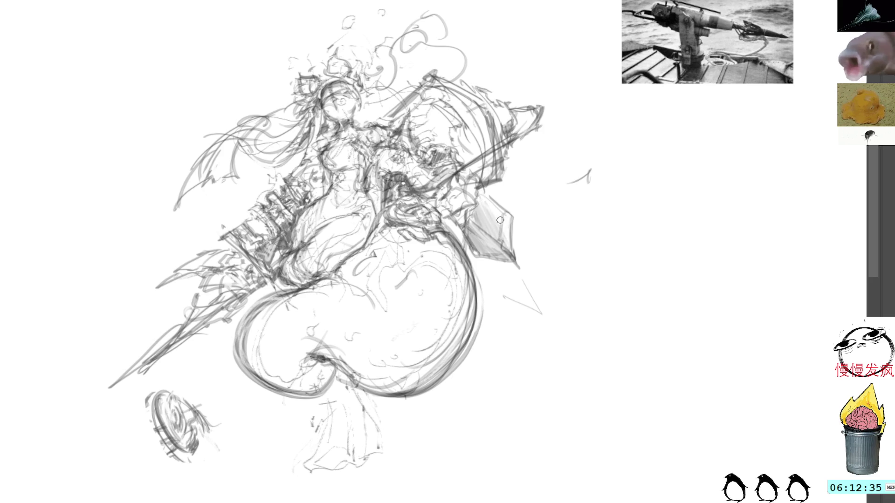
pyautogui.moveTo(506, 241); pyautogui.dragTo(467, 225)
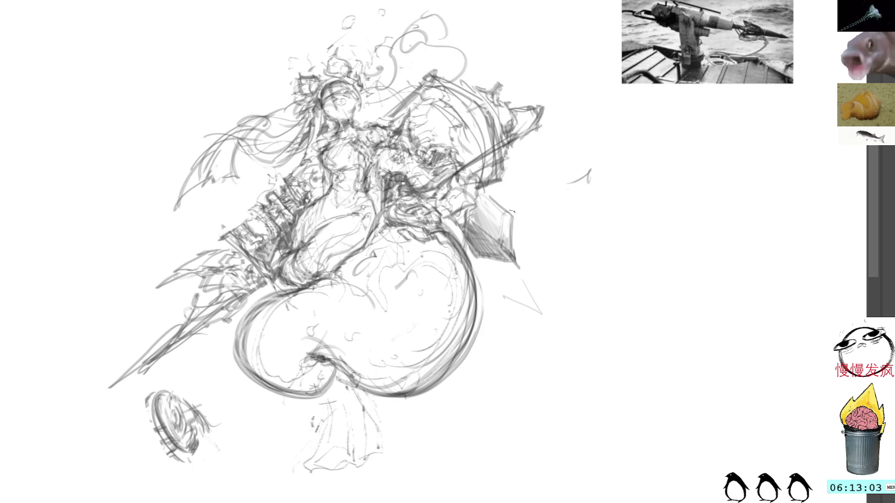
# Delete the dark torso strokes and redraw them with lighter lines.
pyautogui.moveTo(330, 225); pyautogui.dragTo(281, 258)
pyautogui.press('Delete')
pyautogui.moveTo(320, 229); pyautogui.dragTo(278, 262)
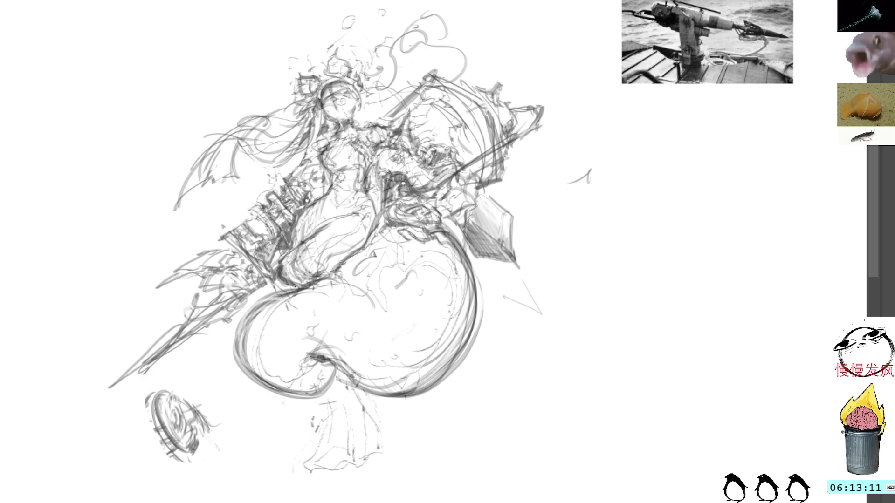
# Add detail marks around the knee and darken the round tail's left contour.
pyautogui.moveTo(279, 261)
pyautogui.mouseDown()
pyautogui.moveTo(298, 286)
pyautogui.moveTo(308, 283)
pyautogui.mouseUp()
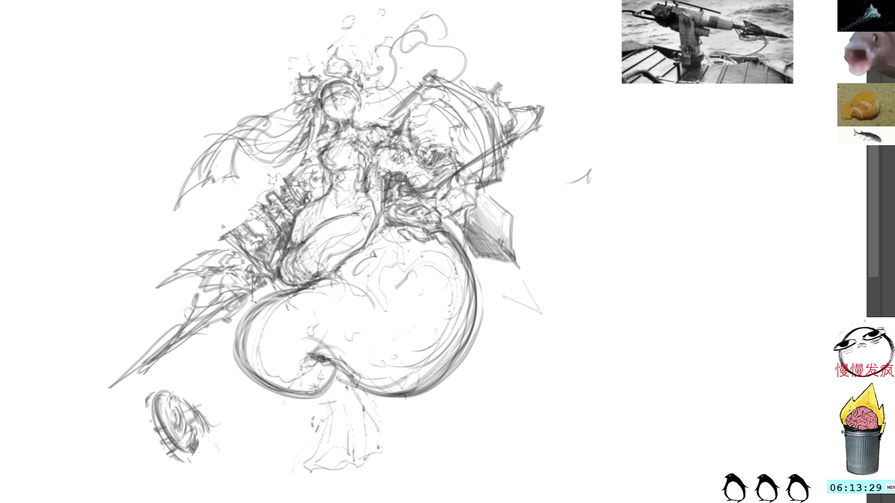
pyautogui.moveTo(250, 274)
pyautogui.mouseDown()
pyautogui.moveTo(252, 308)
pyautogui.moveTo(272, 285)
pyautogui.moveTo(256, 307)
pyautogui.moveTo(272, 295)
pyautogui.moveTo(263, 274)
pyautogui.moveTo(254, 304)
pyautogui.moveTo(275, 288)
pyautogui.mouseUp()
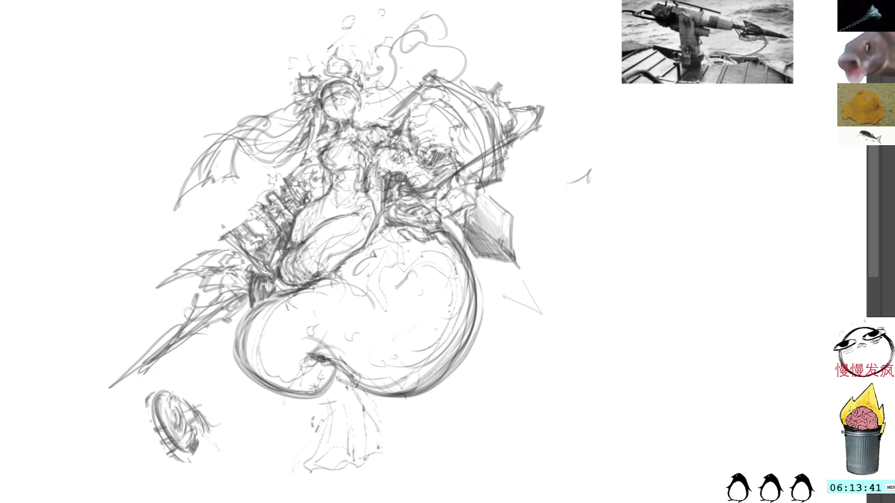
pyautogui.moveTo(282, 297)
pyautogui.mouseDown()
pyautogui.moveTo(237, 327)
pyautogui.moveTo(231, 381)
pyautogui.mouseUp()
# Darken the round body's left contours and sketch an oval disc beside the spear tip, undoing its inner strokes.
pyautogui.moveTo(262, 315)
pyautogui.mouseDown()
pyautogui.moveTo(244, 337)
pyautogui.moveTo(245, 319)
pyautogui.mouseUp()
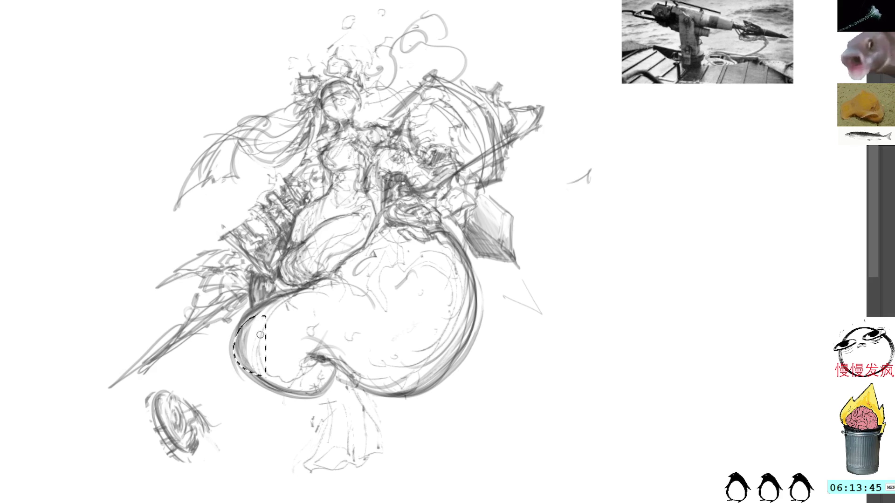
pyautogui.hotkey('ctrl', 'd')
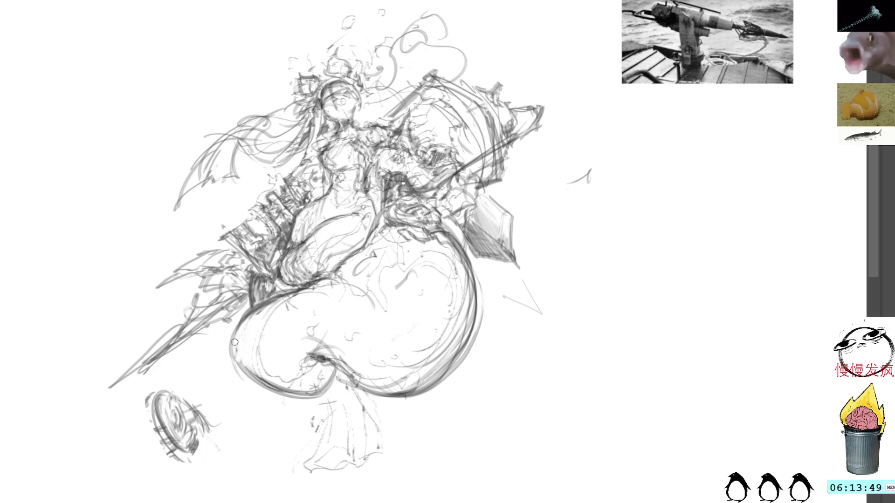
pyautogui.moveTo(241, 365); pyautogui.dragTo(257, 379)
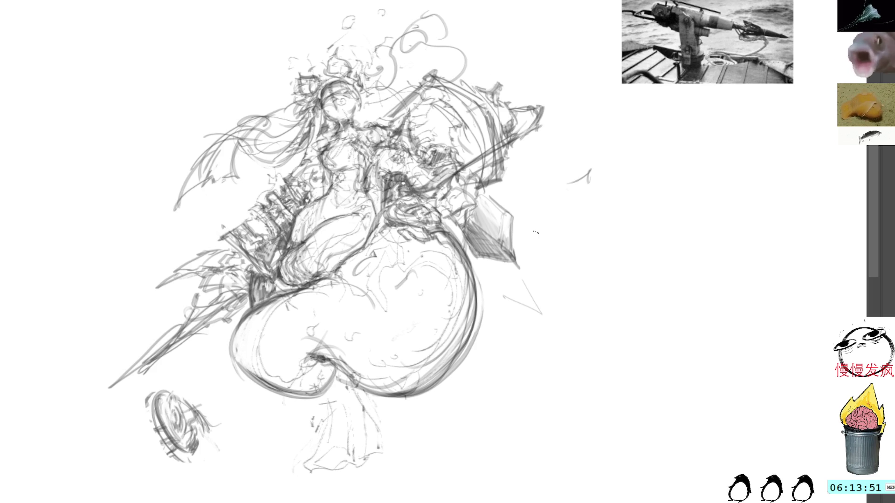
pyautogui.moveTo(490, 264)
pyautogui.mouseDown()
pyautogui.moveTo(532, 311)
pyautogui.moveTo(515, 303)
pyautogui.moveTo(520, 295)
pyautogui.mouseUp()
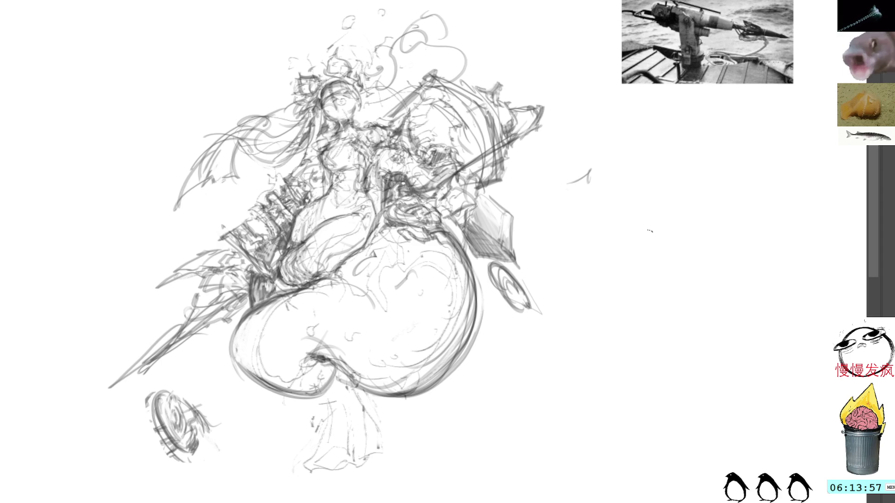
pyautogui.hotkey('ctrl', 'z')
pyautogui.hotkey('ctrl', 'z')
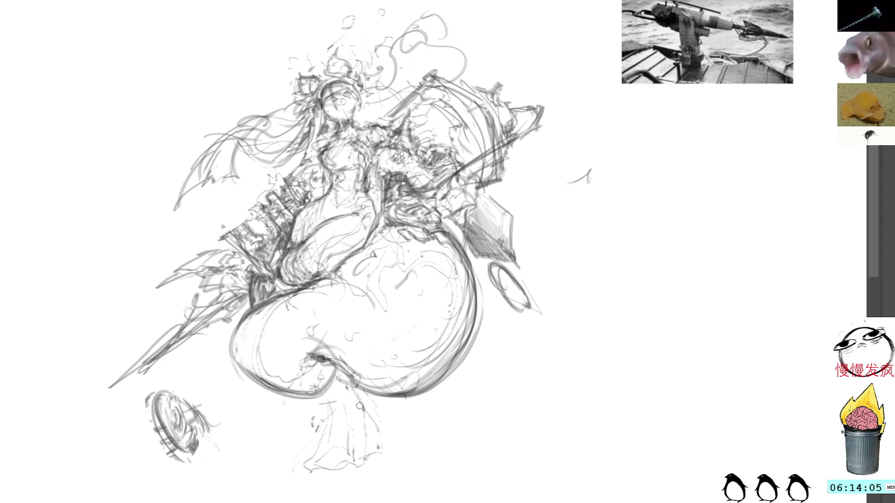
# Flesh out the tail fin below the round body with repeated strokes and a refined left edge.
pyautogui.moveTo(352, 384)
pyautogui.mouseDown()
pyautogui.moveTo(333, 418)
pyautogui.moveTo(343, 428)
pyautogui.moveTo(347, 478)
pyautogui.mouseUp()
pyautogui.moveTo(351, 439); pyautogui.dragTo(345, 483)
pyautogui.moveTo(343, 392)
pyautogui.mouseDown()
pyautogui.moveTo(339, 479)
pyautogui.moveTo(359, 483)
pyautogui.mouseUp()
pyautogui.moveTo(352, 448)
pyautogui.mouseDown()
pyautogui.moveTo(368, 470)
pyautogui.moveTo(383, 417)
pyautogui.moveTo(395, 439)
pyautogui.mouseUp()
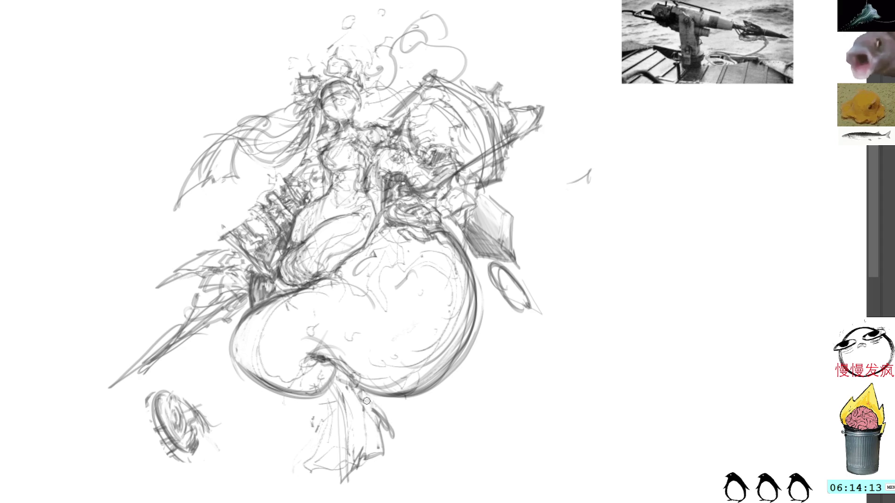
pyautogui.moveTo(365, 402); pyautogui.dragTo(392, 433)
pyautogui.moveTo(336, 393)
pyautogui.mouseDown()
pyautogui.moveTo(348, 482)
pyautogui.moveTo(361, 450)
pyautogui.moveTo(367, 459)
pyautogui.moveTo(383, 447)
pyautogui.mouseUp()
pyautogui.moveTo(373, 414)
pyautogui.mouseDown()
pyautogui.moveTo(392, 452)
pyautogui.moveTo(341, 479)
pyautogui.mouseUp()
pyautogui.moveTo(332, 393); pyautogui.dragTo(345, 481)
pyautogui.moveTo(349, 425); pyautogui.dragTo(337, 475)
pyautogui.moveTo(334, 383); pyautogui.dragTo(337, 397)
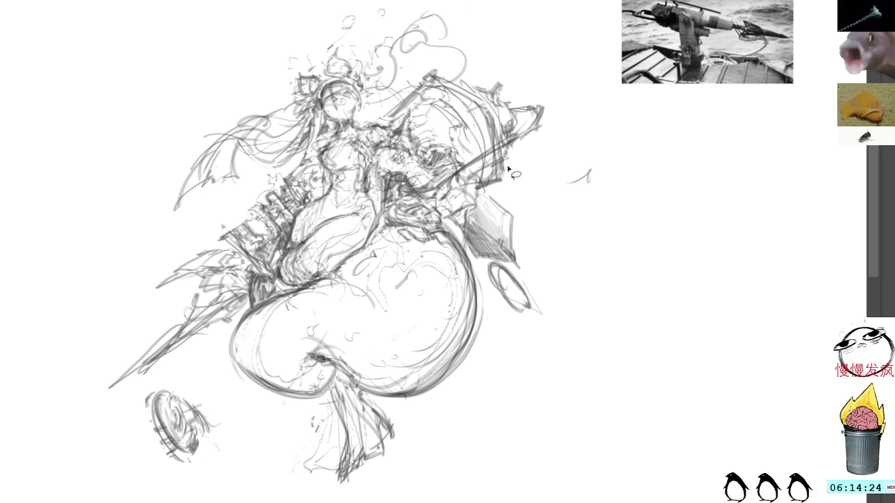
# Remove the rough oval and move the lower-left disc, rotated, onto the cannon's end.
pyautogui.moveTo(545, 304)
pyautogui.mouseDown()
pyautogui.moveTo(525, 330)
pyautogui.moveTo(500, 269)
pyautogui.moveTo(531, 304)
pyautogui.mouseUp()
pyautogui.hotkey('ctrl', 'd')
pyautogui.moveTo(198, 396); pyautogui.dragTo(218, 382)
pyautogui.hotkey('ctrl', 't')
pyautogui.moveTo(222, 418); pyautogui.dragTo(526, 326)
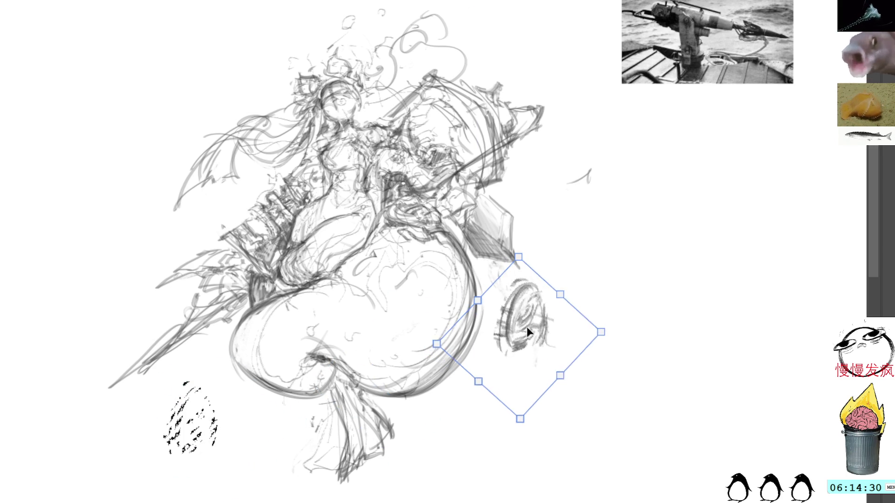
pyautogui.moveTo(587, 322); pyautogui.dragTo(595, 289)
pyautogui.moveTo(517, 346); pyautogui.dragTo(513, 274)
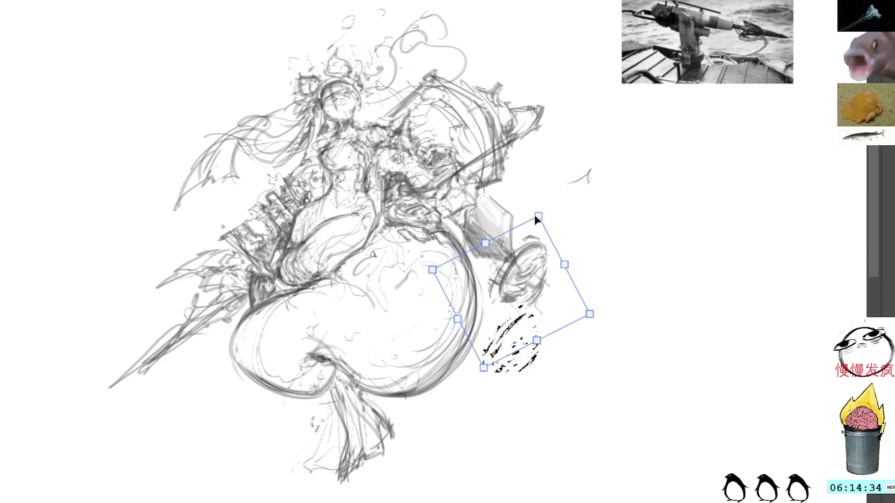
pyautogui.press('Return')
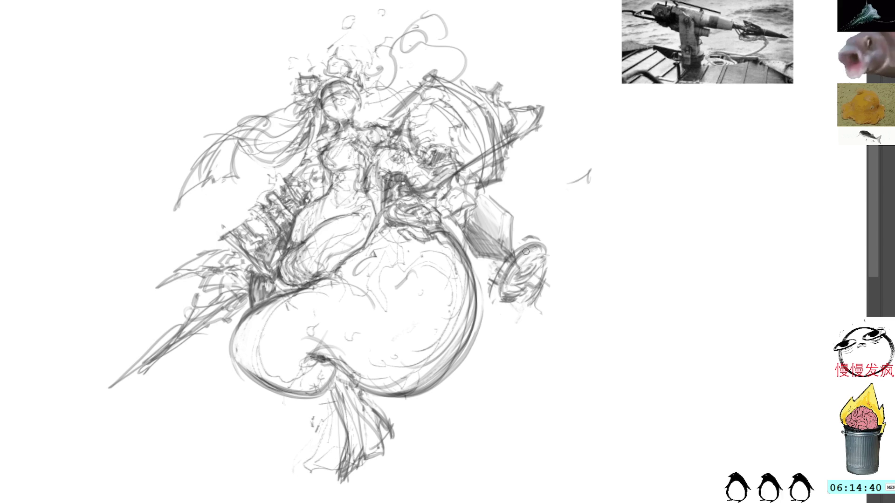
# Outline the cylinder and disc with darker strokes, redrawing one inside the disc.
pyautogui.moveTo(523, 253); pyautogui.dragTo(492, 307)
pyautogui.moveTo(479, 248); pyautogui.dragTo(492, 275)
pyautogui.moveTo(517, 227)
pyautogui.mouseDown()
pyautogui.moveTo(479, 291)
pyautogui.moveTo(486, 280)
pyautogui.mouseUp()
pyautogui.hotkey('ctrl', 'z')
pyautogui.hotkey('ctrl', 'z')
pyautogui.hotkey('ctrl', 'z')
pyautogui.hotkey('ctrl', 'z')
pyautogui.moveTo(529, 242)
pyautogui.mouseDown()
pyautogui.moveTo(483, 287)
pyautogui.moveTo(489, 293)
pyautogui.mouseUp()
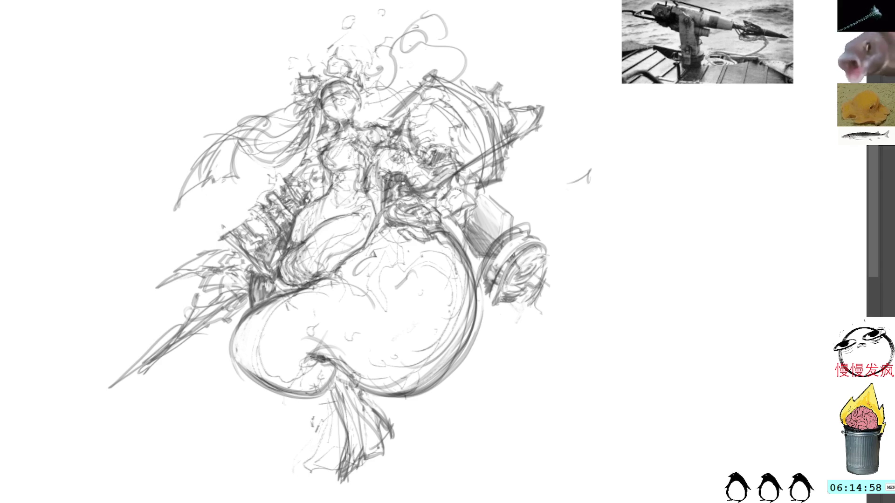
# Hatch shading onto the cannon cylinder.
pyautogui.moveTo(482, 255)
pyautogui.mouseDown()
pyautogui.moveTo(503, 221)
pyautogui.moveTo(483, 255)
pyautogui.mouseUp()
pyautogui.moveTo(489, 217); pyautogui.dragTo(469, 252)
pyautogui.moveTo(484, 196)
pyautogui.mouseDown()
pyautogui.moveTo(468, 245)
pyautogui.moveTo(511, 222)
pyautogui.moveTo(489, 223)
pyautogui.moveTo(516, 224)
pyautogui.moveTo(464, 216)
pyautogui.moveTo(467, 243)
pyautogui.mouseUp()
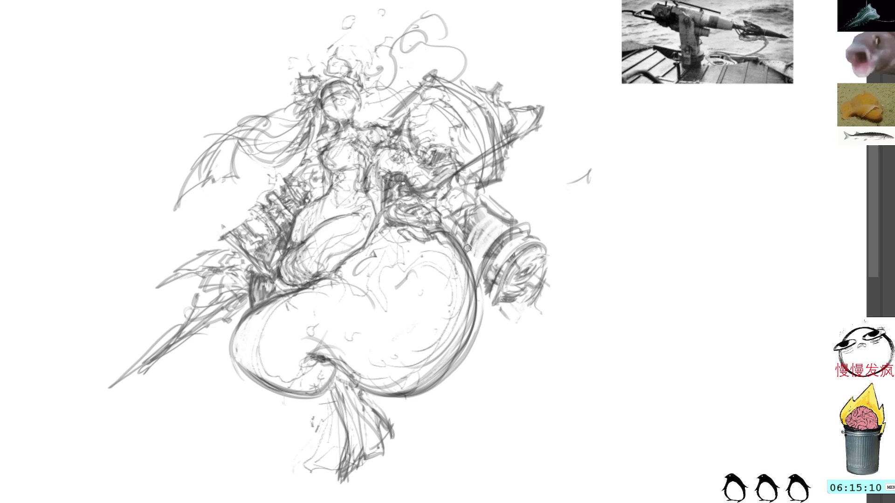
# Add mechanical details under and right of the cylinder base and loose curves around the head.
pyautogui.moveTo(510, 326)
pyautogui.mouseDown()
pyautogui.moveTo(520, 342)
pyautogui.moveTo(555, 330)
pyautogui.mouseUp()
pyautogui.moveTo(504, 320)
pyautogui.mouseDown()
pyautogui.moveTo(514, 331)
pyautogui.moveTo(504, 343)
pyautogui.moveTo(529, 340)
pyautogui.mouseUp()
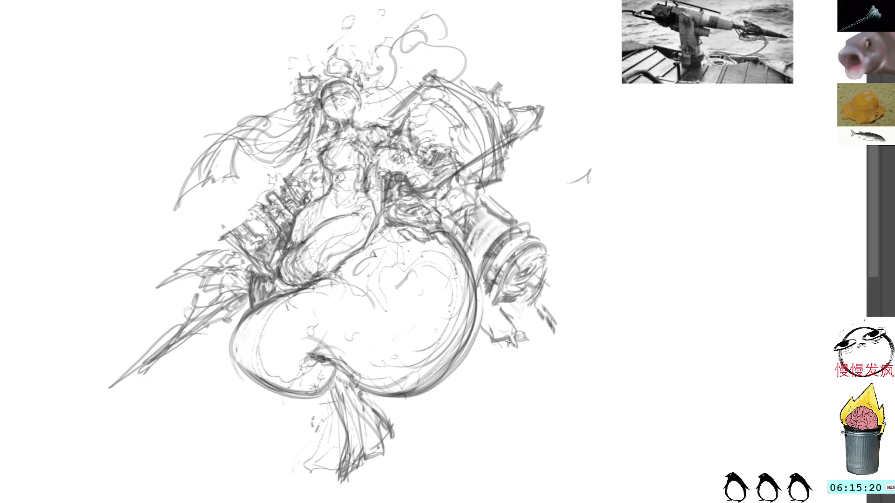
pyautogui.moveTo(505, 310)
pyautogui.mouseDown()
pyautogui.moveTo(522, 330)
pyautogui.moveTo(544, 325)
pyautogui.moveTo(548, 337)
pyautogui.moveTo(571, 336)
pyautogui.mouseUp()
pyautogui.moveTo(555, 314)
pyautogui.mouseDown()
pyautogui.moveTo(564, 327)
pyautogui.moveTo(545, 305)
pyautogui.mouseUp()
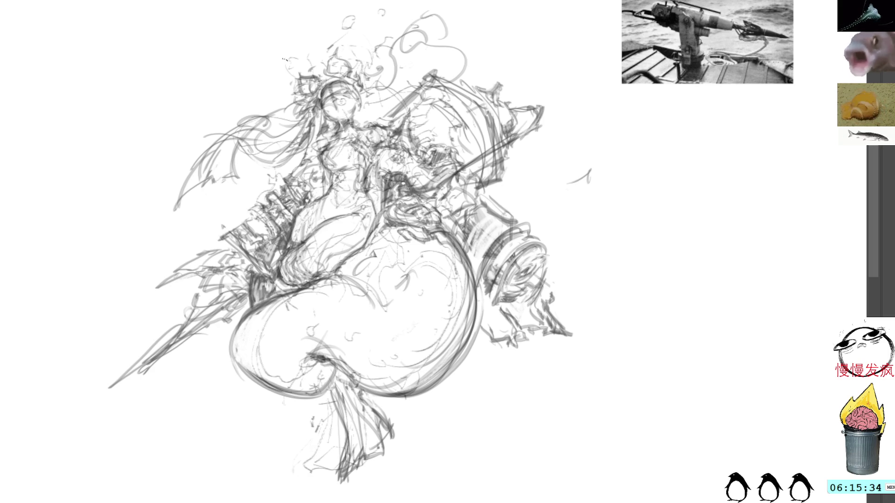
pyautogui.moveTo(303, 91)
pyautogui.mouseDown()
pyautogui.moveTo(265, 88)
pyautogui.moveTo(301, 53)
pyautogui.moveTo(299, 75)
pyautogui.moveTo(342, 54)
pyautogui.moveTo(375, 63)
pyautogui.moveTo(367, 27)
pyautogui.moveTo(379, 64)
pyautogui.mouseUp()
pyautogui.scroll(2, 343, 265)
# Draw long flowing hair strands sweeping out to the mermaid's upper left.
pyautogui.moveTo(373, 34)
pyautogui.mouseDown()
pyautogui.moveTo(388, 26)
pyautogui.moveTo(396, 53)
pyautogui.moveTo(404, 26)
pyautogui.moveTo(342, 54)
pyautogui.moveTo(395, 83)
pyautogui.mouseUp()
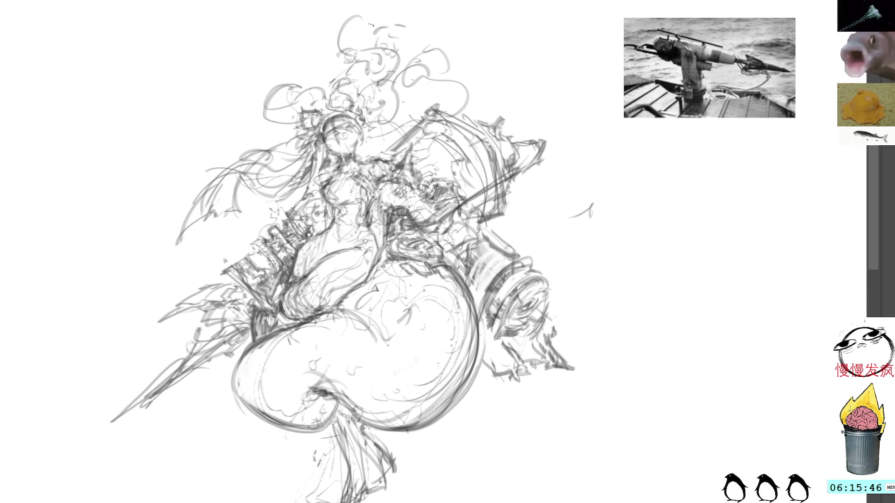
pyautogui.moveTo(279, 116)
pyautogui.mouseDown()
pyautogui.moveTo(260, 137)
pyautogui.moveTo(229, 133)
pyautogui.moveTo(207, 175)
pyautogui.mouseUp()
pyautogui.moveTo(246, 139)
pyautogui.mouseDown()
pyautogui.moveTo(203, 202)
pyautogui.moveTo(213, 225)
pyautogui.mouseUp()
pyautogui.moveTo(217, 165); pyautogui.dragTo(196, 216)
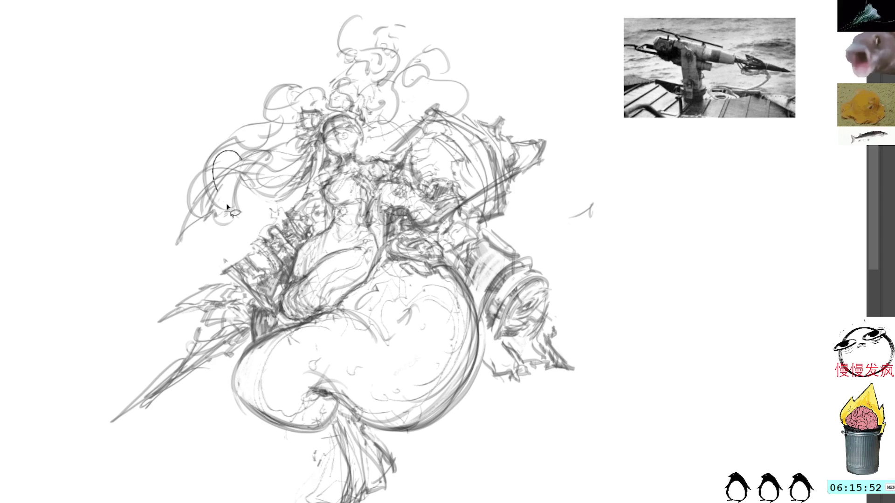
# Lighten the dark hair strokes on the far left and clear the selection.
pyautogui.moveTo(231, 150); pyautogui.dragTo(249, 202)
pyautogui.hotkey('ctrl', 'd')
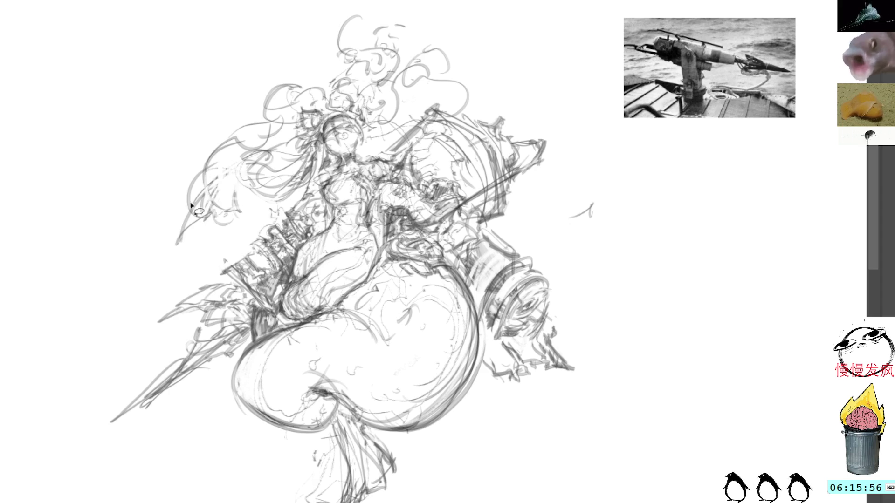
pyautogui.moveTo(210, 210); pyautogui.dragTo(169, 250)
pyautogui.press('Delete')
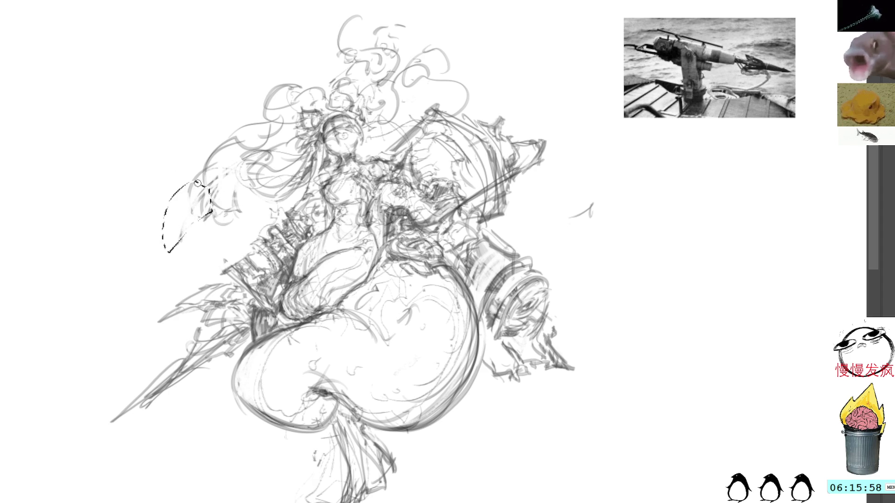
pyautogui.hotkey('ctrl', 'd')
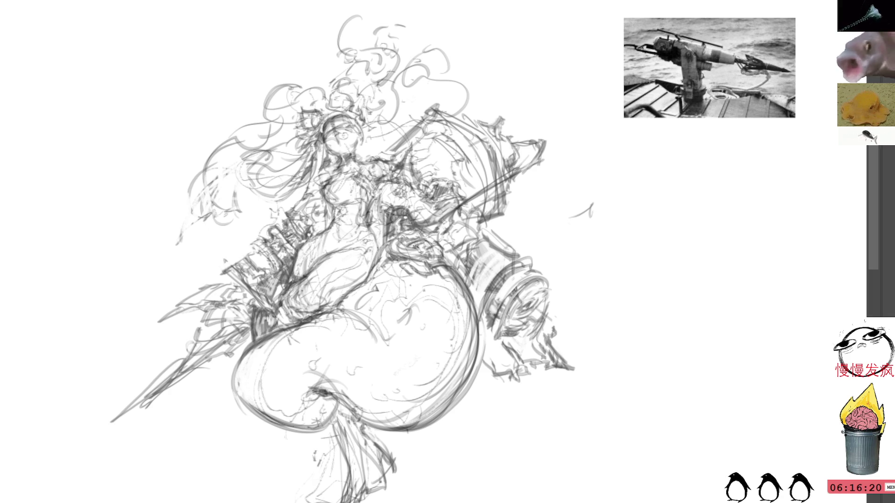
# Detail the hand and belly with small dark strokes.
pyautogui.moveTo(363, 193); pyautogui.dragTo(353, 225)
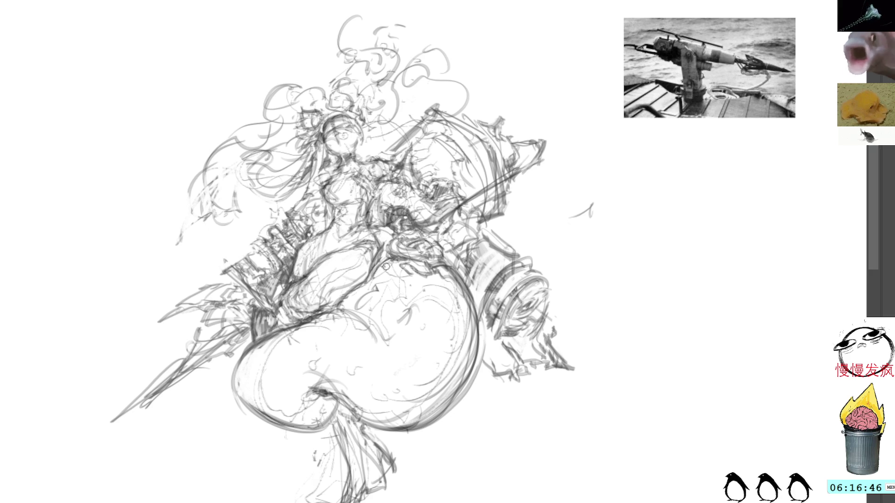
pyautogui.moveTo(405, 235)
pyautogui.mouseDown()
pyautogui.moveTo(432, 241)
pyautogui.moveTo(445, 256)
pyautogui.moveTo(441, 284)
pyautogui.moveTo(450, 319)
pyautogui.mouseUp()
pyautogui.moveTo(402, 272); pyautogui.dragTo(420, 281)
pyautogui.moveTo(420, 279)
pyautogui.mouseDown()
pyautogui.moveTo(451, 308)
pyautogui.moveTo(436, 299)
pyautogui.moveTo(452, 322)
pyautogui.mouseUp()
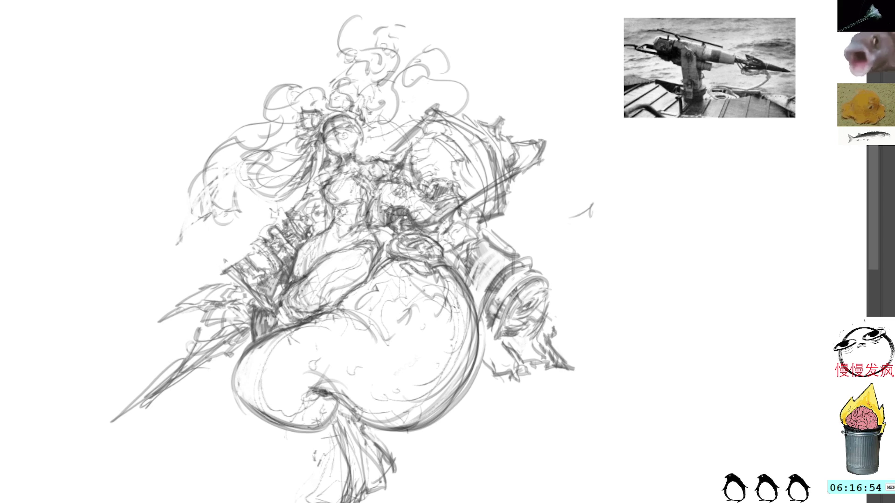
pyautogui.moveTo(403, 265); pyautogui.dragTo(419, 284)
pyautogui.moveTo(414, 281)
pyautogui.mouseDown()
pyautogui.moveTo(464, 330)
pyautogui.moveTo(456, 313)
pyautogui.moveTo(465, 336)
pyautogui.mouseUp()
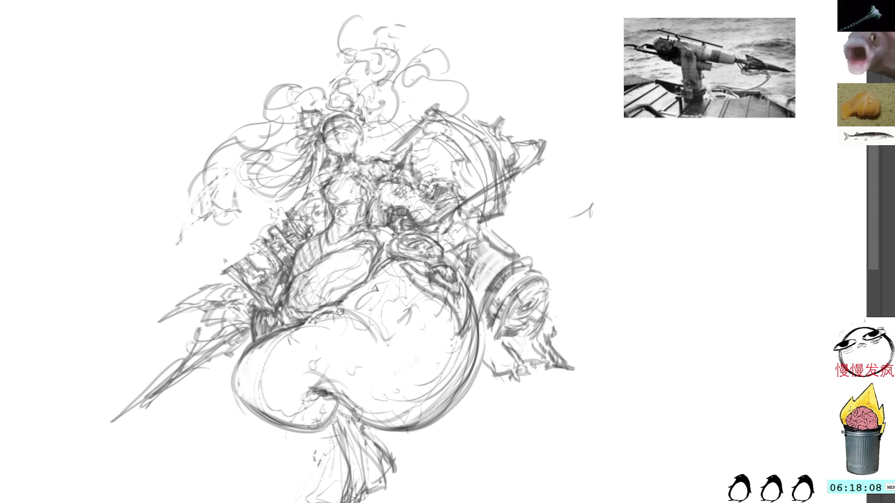
pyautogui.moveTo(339, 305)
pyautogui.mouseDown()
pyautogui.moveTo(302, 321)
pyautogui.moveTo(346, 320)
pyautogui.moveTo(369, 346)
pyautogui.moveTo(404, 346)
pyautogui.moveTo(422, 331)
pyautogui.mouseUp()
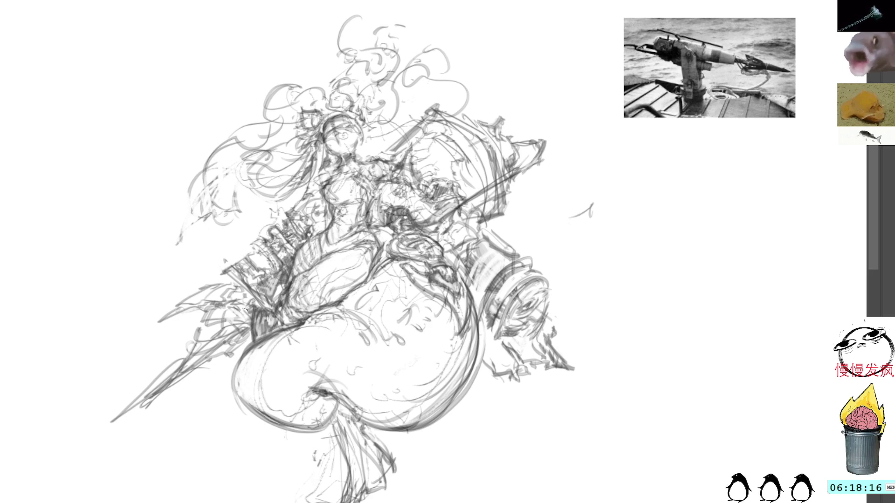
# Darken the belly contour and tail bottom, then lasso the loose strokes below the cannon's end.
pyautogui.moveTo(254, 341); pyautogui.dragTo(234, 408)
pyautogui.moveTo(238, 364)
pyautogui.mouseDown()
pyautogui.moveTo(316, 427)
pyautogui.moveTo(356, 406)
pyautogui.moveTo(341, 432)
pyautogui.moveTo(344, 413)
pyautogui.moveTo(354, 450)
pyautogui.mouseUp()
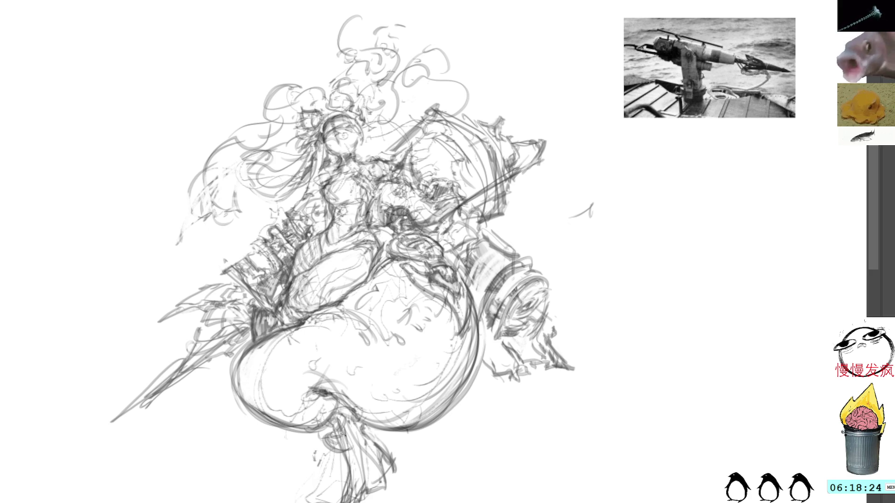
pyautogui.moveTo(342, 445)
pyautogui.mouseDown()
pyautogui.moveTo(354, 452)
pyautogui.moveTo(344, 445)
pyautogui.mouseUp()
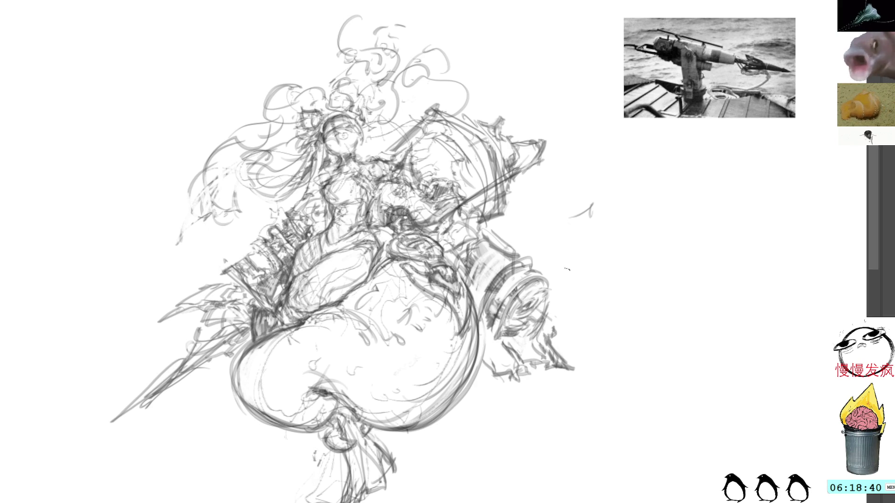
pyautogui.moveTo(551, 315)
pyautogui.mouseDown()
pyautogui.moveTo(591, 311)
pyautogui.moveTo(547, 322)
pyautogui.mouseUp()
# Nudge the lassoed strokes below the cannon's right end, deselect, and add short strokes beside the base.
pyautogui.hotkey('ctrl', 't')
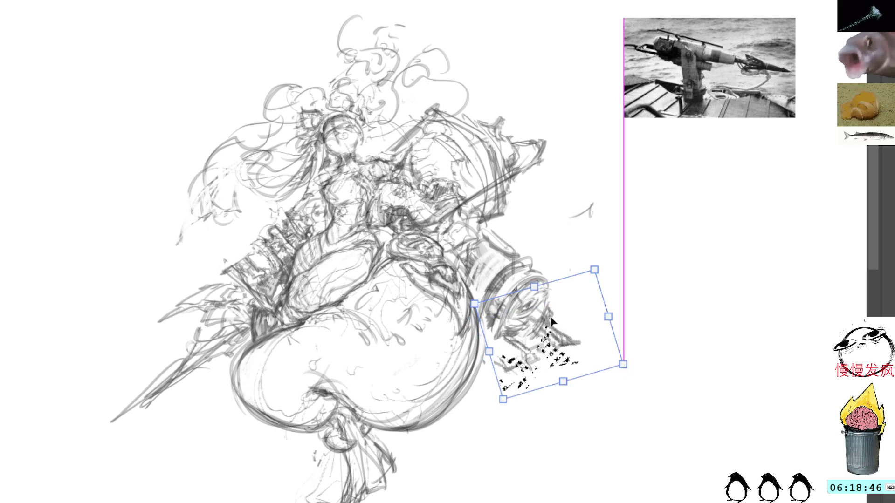
pyautogui.press('Return')
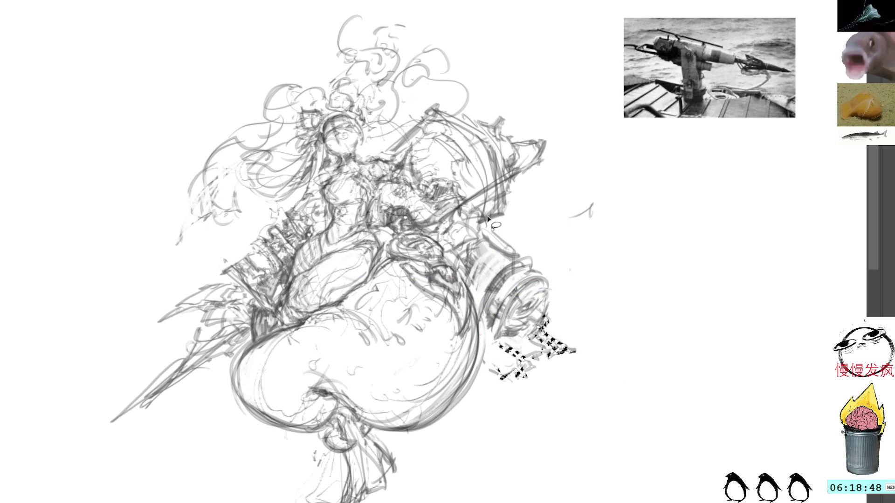
pyautogui.hotkey('ctrl', 'd')
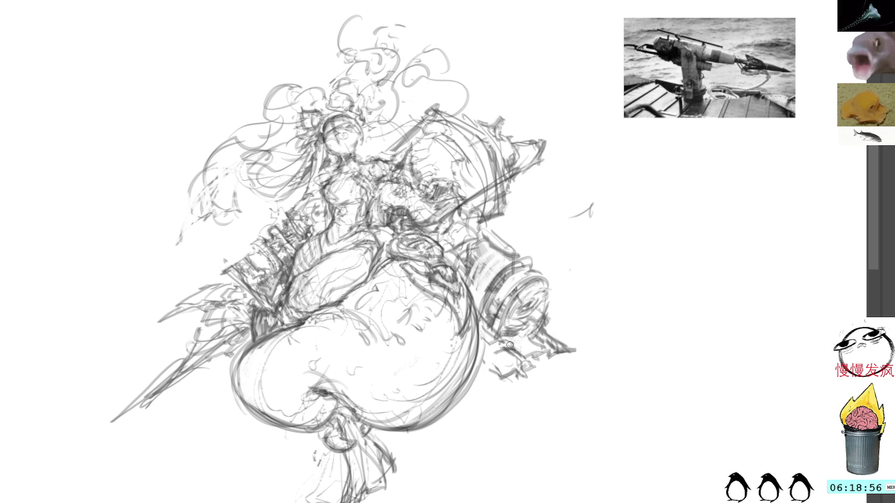
pyautogui.moveTo(498, 361)
pyautogui.mouseDown()
pyautogui.moveTo(580, 356)
pyautogui.moveTo(578, 341)
pyautogui.moveTo(583, 361)
pyautogui.mouseUp()
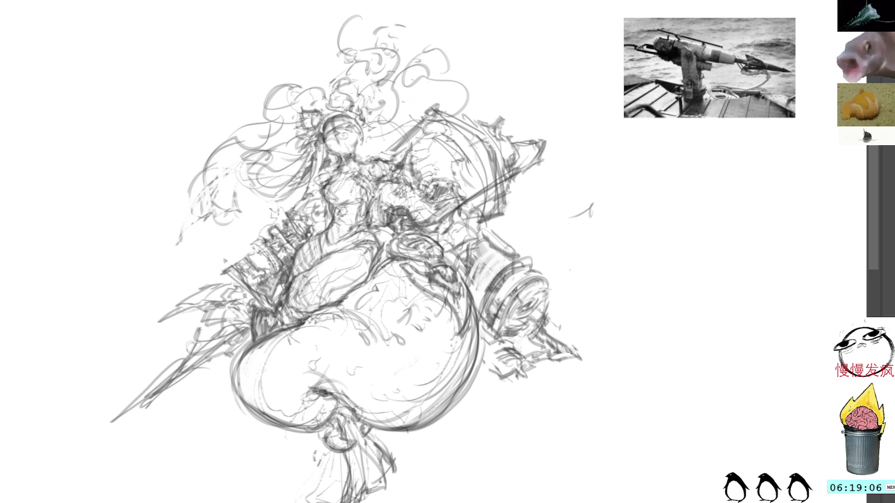
# Extend the harpoon spear toward the lower left and sketch fin shapes around the cannon tip.
pyautogui.moveTo(367, 69); pyautogui.dragTo(372, 45)
pyautogui.moveTo(162, 369)
pyautogui.mouseDown()
pyautogui.moveTo(88, 424)
pyautogui.moveTo(224, 334)
pyautogui.mouseUp()
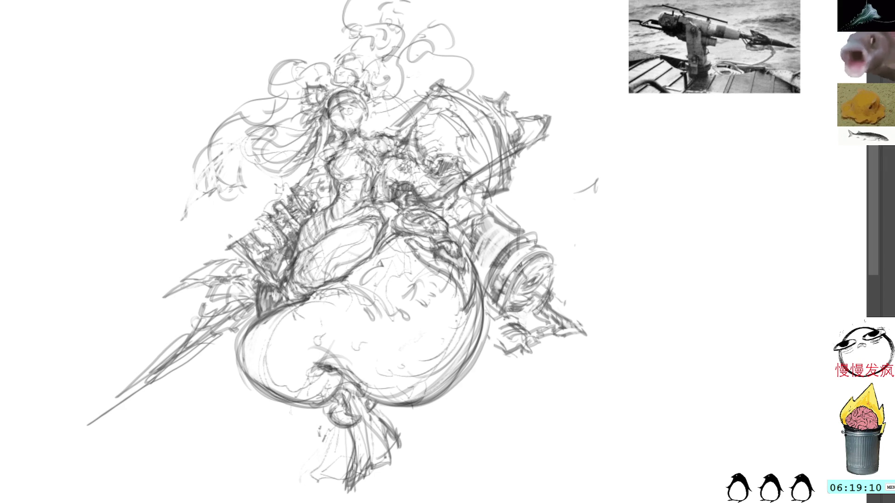
pyautogui.moveTo(533, 90)
pyautogui.mouseDown()
pyautogui.moveTo(518, 109)
pyautogui.moveTo(554, 74)
pyautogui.mouseUp()
pyautogui.moveTo(517, 108)
pyautogui.mouseDown()
pyautogui.moveTo(565, 89)
pyautogui.moveTo(545, 100)
pyautogui.moveTo(554, 81)
pyautogui.moveTo(572, 77)
pyautogui.moveTo(543, 70)
pyautogui.moveTo(570, 48)
pyautogui.moveTo(552, 71)
pyautogui.mouseUp()
pyautogui.moveTo(566, 33)
pyautogui.mouseDown()
pyautogui.moveTo(537, 70)
pyautogui.moveTo(578, 17)
pyautogui.moveTo(511, 69)
pyautogui.moveTo(537, 40)
pyautogui.mouseUp()
# Undo the stray arc, redraw arcs beside the tip and lower shaft, and sweep a large arc over the figure.
pyautogui.moveTo(552, 136)
pyautogui.mouseDown()
pyautogui.moveTo(598, 219)
pyautogui.moveTo(544, 251)
pyautogui.mouseUp()
pyautogui.hotkey('ctrl', 'z')
pyautogui.hotkey('ctrl', 'z')
pyautogui.hotkey('ctrl', 'z')
pyautogui.hotkey('ctrl', 'z')
pyautogui.moveTo(538, 25); pyautogui.dragTo(513, 90)
pyautogui.moveTo(533, 146)
pyautogui.mouseDown()
pyautogui.moveTo(563, 172)
pyautogui.moveTo(553, 244)
pyautogui.mouseUp()
pyautogui.moveTo(246, 375); pyautogui.dragTo(341, 448)
pyautogui.hotkey('ctrl', 'z')
pyautogui.hotkey('ctrl', 'z')
pyautogui.hotkey('ctrl', 'z')
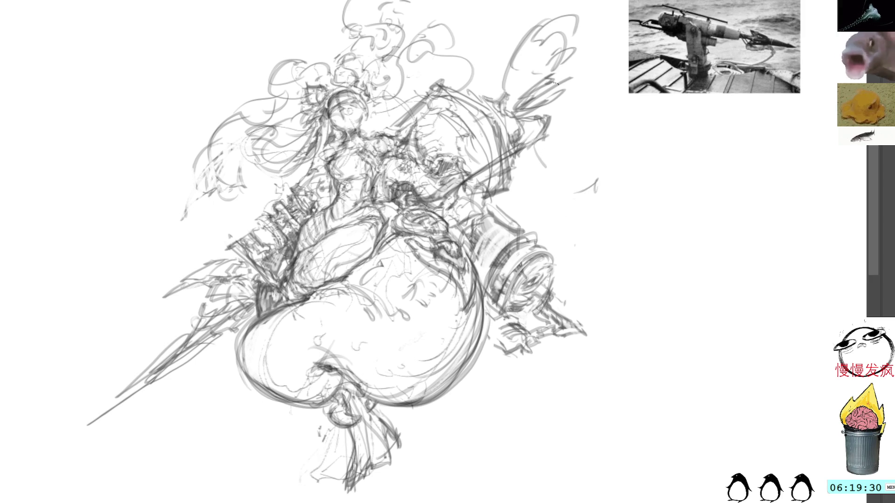
pyautogui.moveTo(493, 29); pyautogui.dragTo(224, 89)
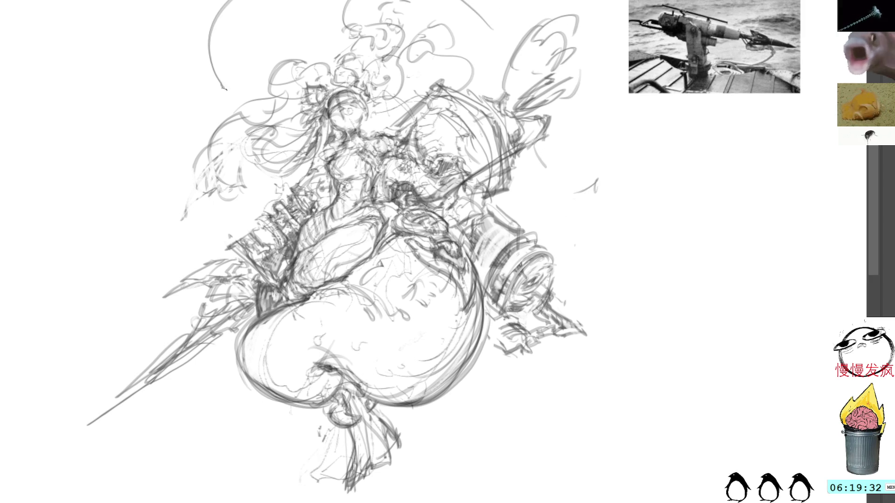
pyautogui.scroll(2, 358, 252)
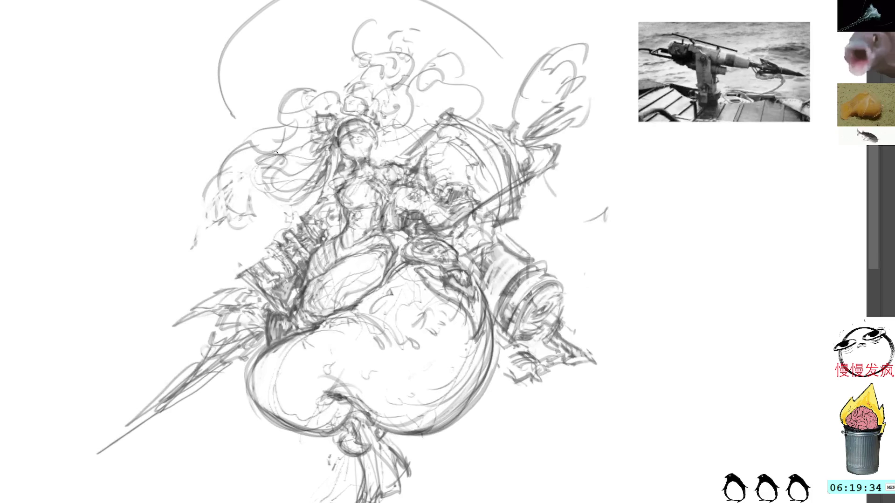
# Draw a large looping curve sweeping out to the right of the cannon.
pyautogui.moveTo(543, 225); pyautogui.dragTo(544, 323)
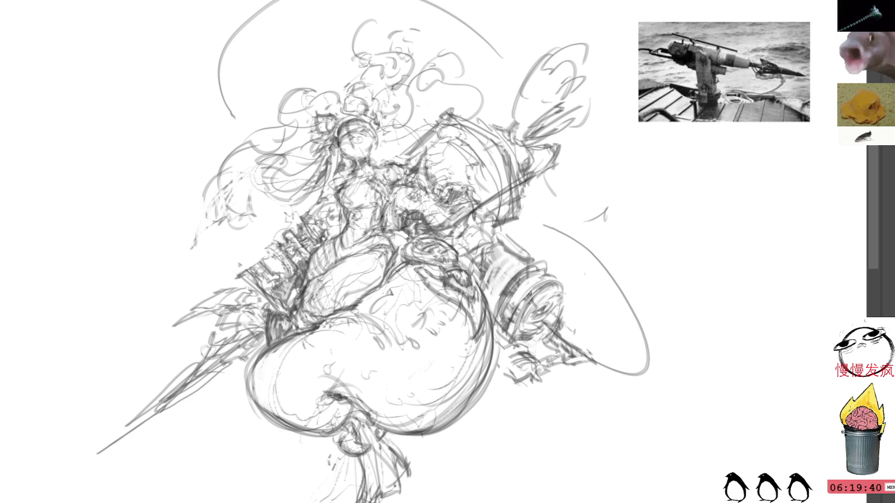
# Extend the right-hand curve, hatch the box-shaped machinery left of the mermaid, and mark around her head.
pyautogui.moveTo(524, 218)
pyautogui.mouseDown()
pyautogui.moveTo(579, 241)
pyautogui.moveTo(596, 264)
pyautogui.mouseUp()
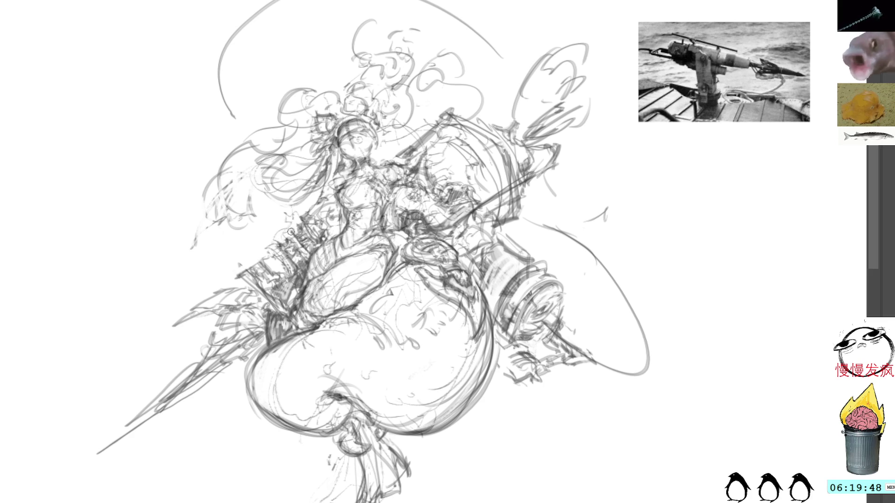
pyautogui.moveTo(265, 253)
pyautogui.mouseDown()
pyautogui.moveTo(283, 270)
pyautogui.moveTo(258, 256)
pyautogui.moveTo(256, 287)
pyautogui.moveTo(240, 282)
pyautogui.moveTo(253, 311)
pyautogui.moveTo(196, 338)
pyautogui.moveTo(193, 319)
pyautogui.moveTo(210, 321)
pyautogui.mouseUp()
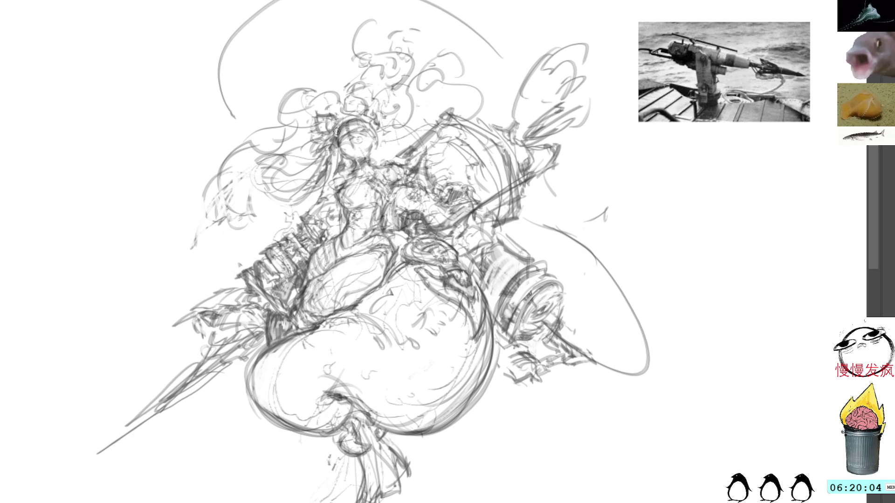
pyautogui.moveTo(364, 121); pyautogui.dragTo(383, 141)
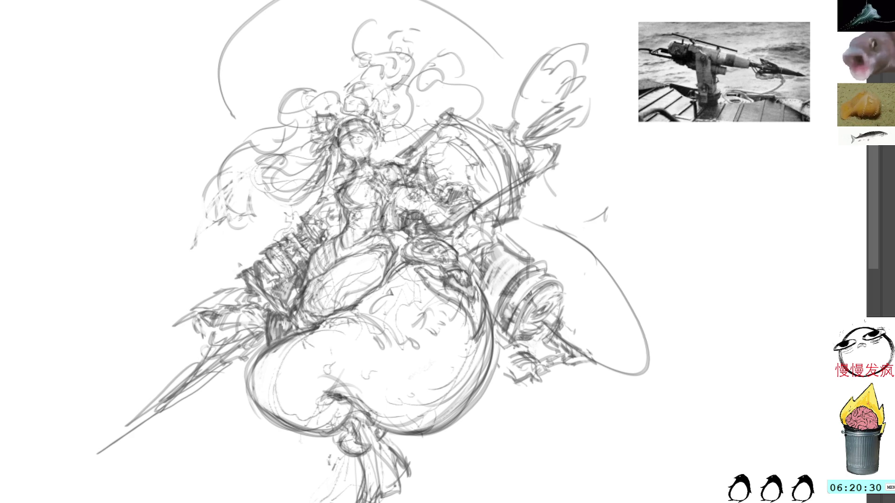
# Add dark strokes along the harpoon shaft by her shoulder, undoing a bad hatch and redrawing it.
pyautogui.moveTo(405, 189)
pyautogui.mouseDown()
pyautogui.moveTo(440, 167)
pyautogui.moveTo(429, 173)
pyautogui.moveTo(441, 161)
pyautogui.moveTo(433, 176)
pyautogui.moveTo(425, 150)
pyautogui.moveTo(414, 168)
pyautogui.moveTo(421, 148)
pyautogui.moveTo(412, 147)
pyautogui.moveTo(430, 142)
pyautogui.moveTo(415, 147)
pyautogui.moveTo(422, 137)
pyautogui.mouseUp()
pyautogui.moveTo(419, 135)
pyautogui.mouseDown()
pyautogui.moveTo(403, 147)
pyautogui.moveTo(429, 148)
pyautogui.mouseUp()
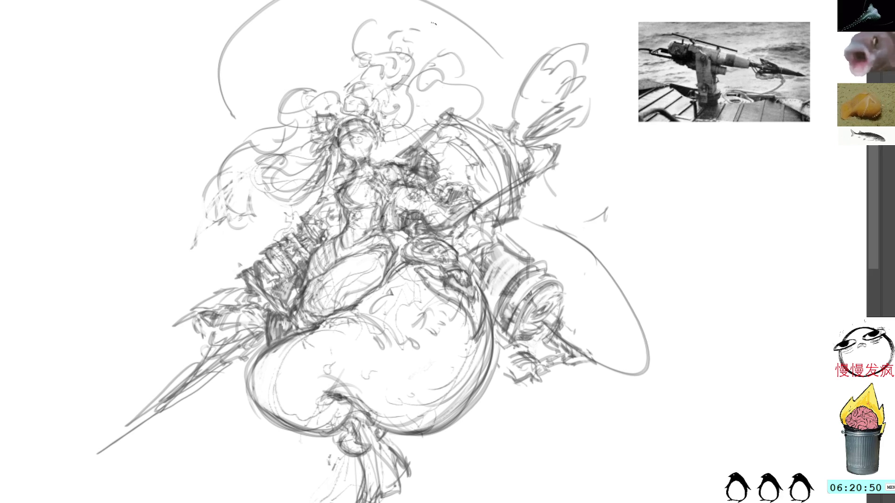
pyautogui.hotkey('ctrl', 'z')
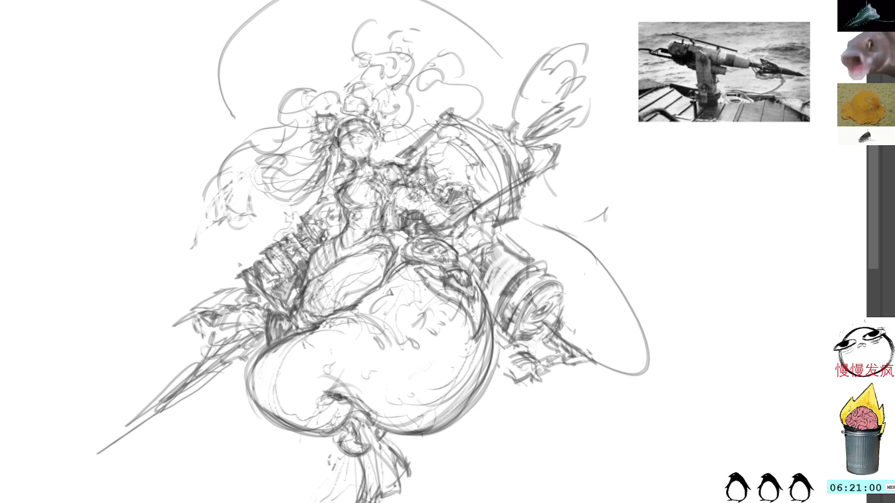
pyautogui.moveTo(410, 187)
pyautogui.mouseDown()
pyautogui.moveTo(434, 181)
pyautogui.moveTo(432, 143)
pyautogui.moveTo(440, 146)
pyautogui.moveTo(431, 146)
pyautogui.moveTo(447, 138)
pyautogui.mouseUp()
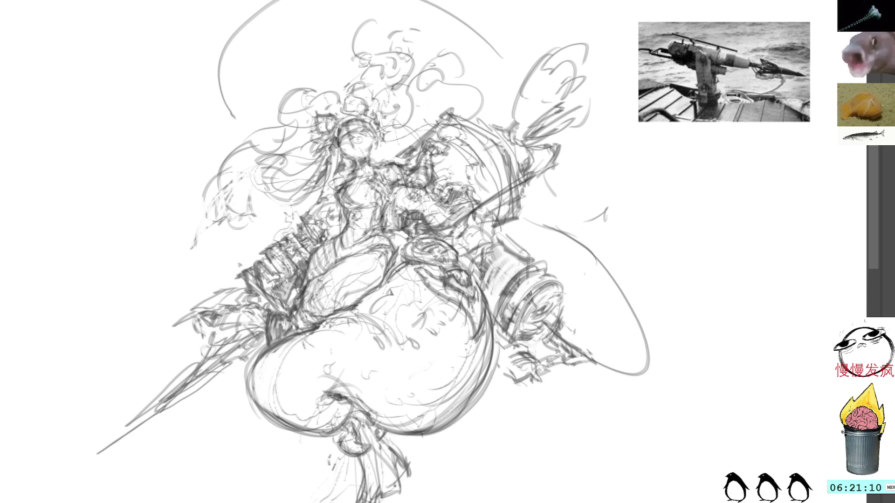
# Add several short dark mechanical marks on the cannon body beside the shaft.
pyautogui.moveTo(448, 148); pyautogui.dragTo(458, 147)
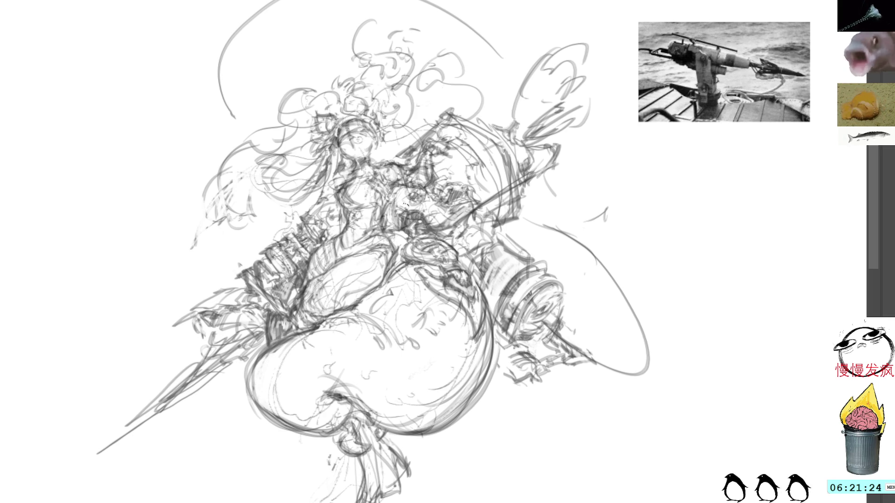
pyautogui.moveTo(432, 201); pyautogui.dragTo(412, 207)
pyautogui.moveTo(459, 166)
pyautogui.mouseDown()
pyautogui.moveTo(476, 183)
pyautogui.moveTo(464, 189)
pyautogui.mouseUp()
pyautogui.moveTo(464, 259)
pyautogui.mouseDown()
pyautogui.moveTo(493, 237)
pyautogui.moveTo(477, 231)
pyautogui.mouseUp()
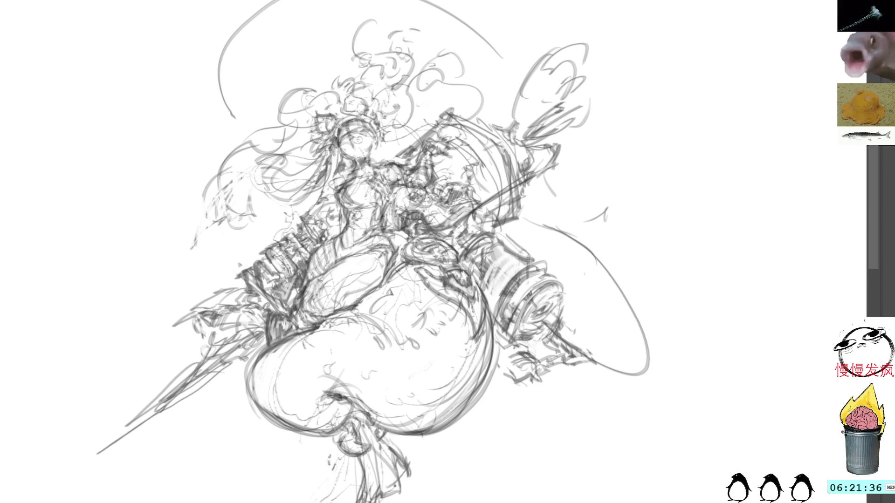
# Hide the reference photo and darken detail strokes along the cannon's edge and right end.
pyautogui.press('Tab')
pyautogui.moveTo(494, 231); pyautogui.dragTo(521, 218)
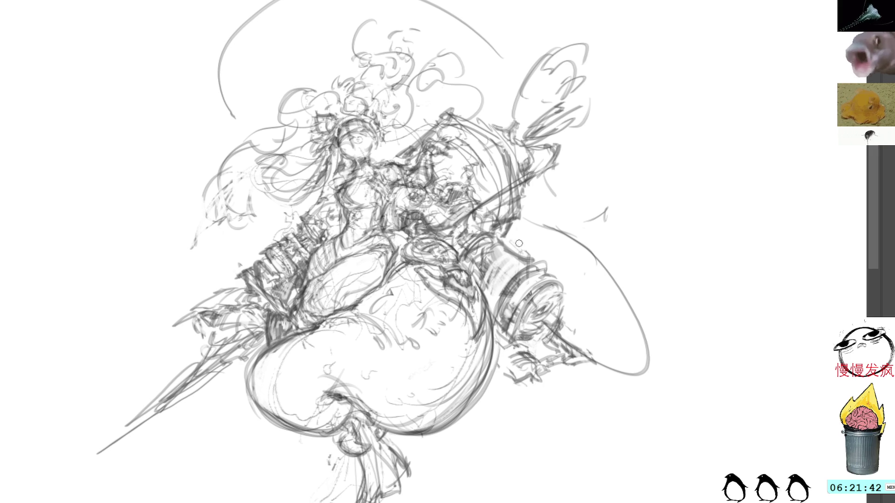
pyautogui.moveTo(506, 233); pyautogui.dragTo(505, 208)
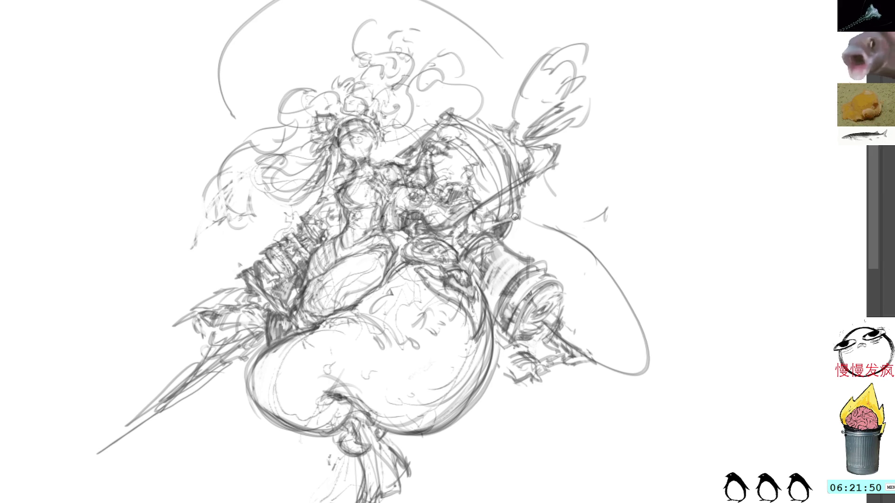
pyautogui.moveTo(517, 218); pyautogui.dragTo(520, 185)
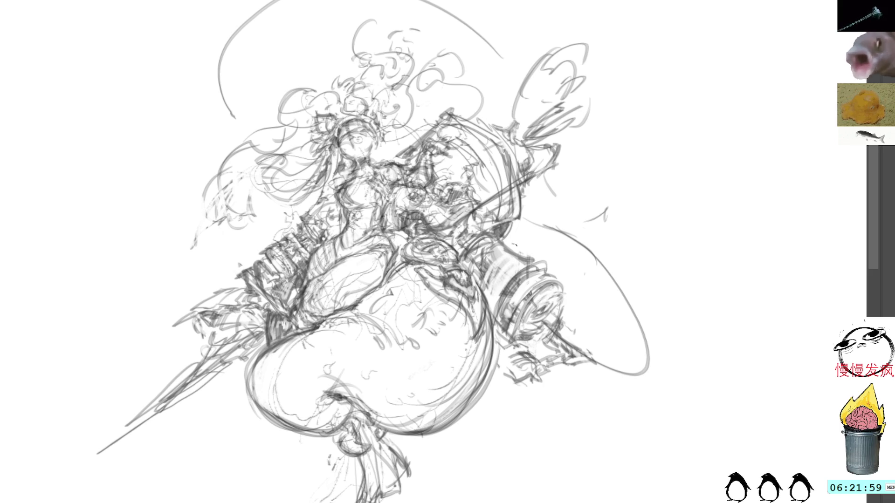
pyautogui.moveTo(506, 235)
pyautogui.mouseDown()
pyautogui.moveTo(519, 256)
pyautogui.moveTo(526, 248)
pyautogui.mouseUp()
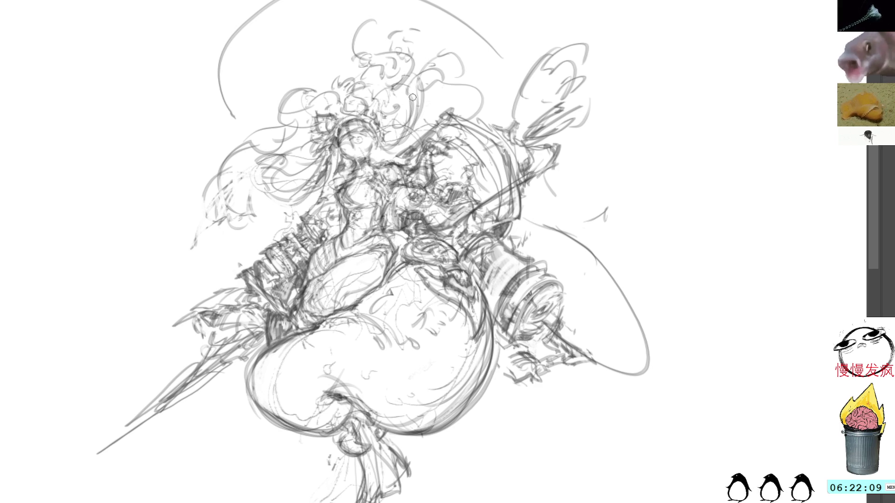
# Thicken and extend the large arc at the sketch's upper left.
pyautogui.moveTo(256, 19); pyautogui.dragTo(232, 109)
pyautogui.moveTo(244, 33); pyautogui.dragTo(234, 119)
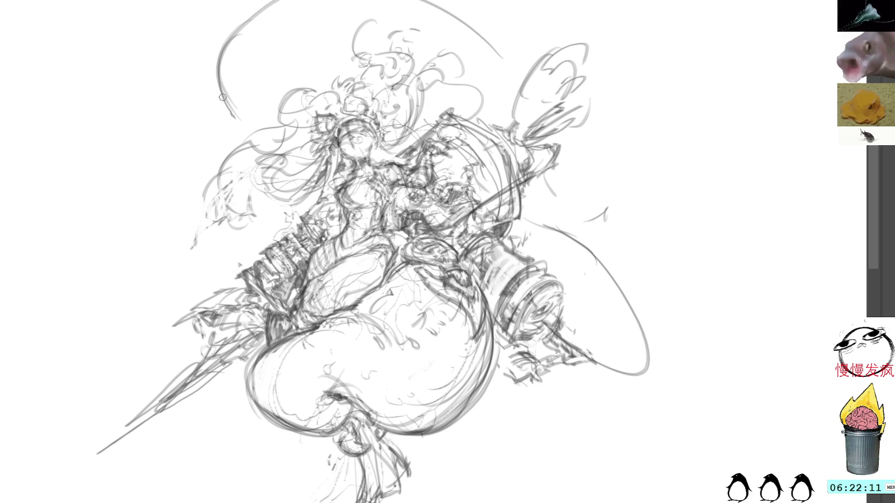
pyautogui.moveTo(220, 75); pyautogui.dragTo(263, 123)
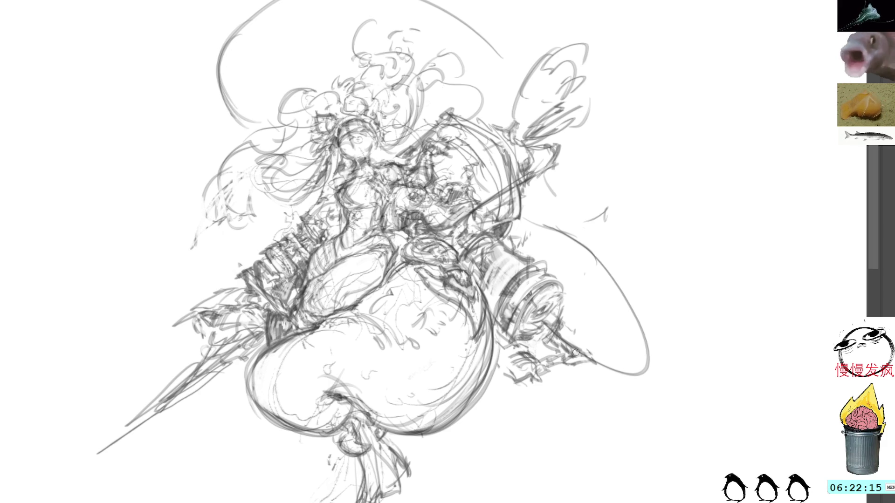
# Add faint marks on the cannon, small marks in the hair, and shading on the left arm.
pyautogui.moveTo(568, 330)
pyautogui.mouseDown()
pyautogui.moveTo(593, 354)
pyautogui.moveTo(571, 333)
pyautogui.moveTo(583, 339)
pyautogui.mouseUp()
pyautogui.moveTo(498, 339); pyautogui.dragTo(556, 358)
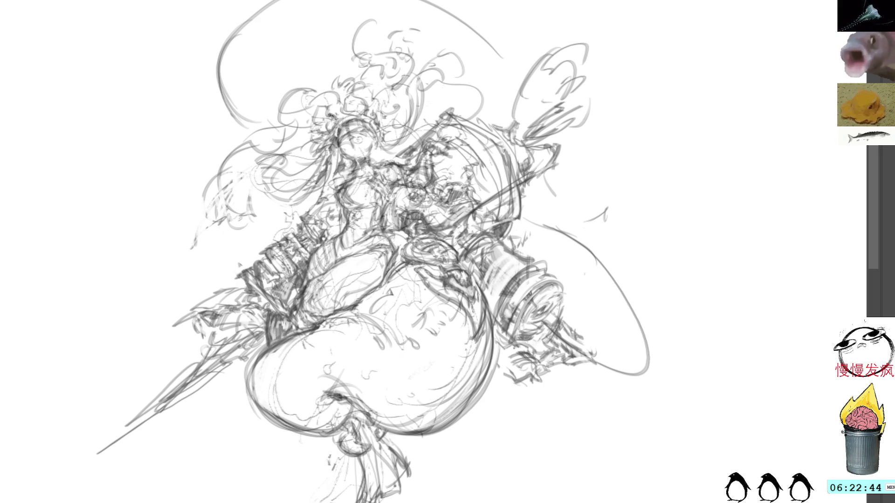
pyautogui.moveTo(322, 105); pyautogui.dragTo(320, 127)
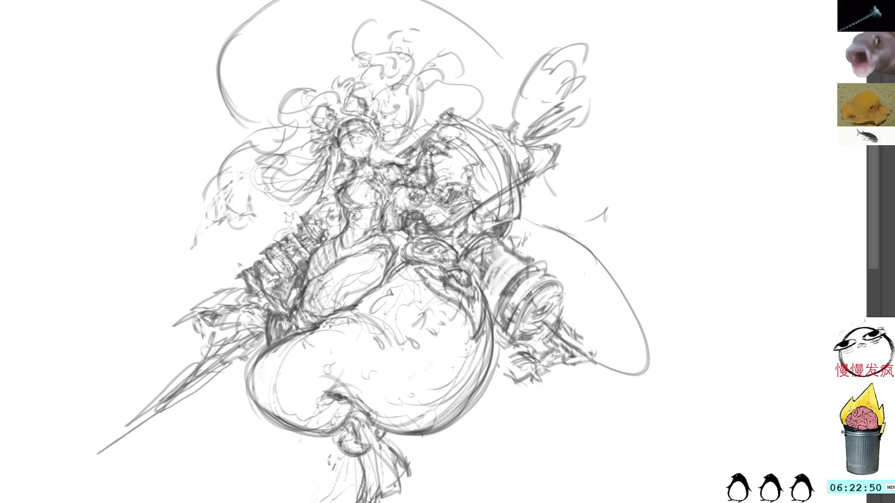
pyautogui.moveTo(265, 295); pyautogui.dragTo(280, 312)
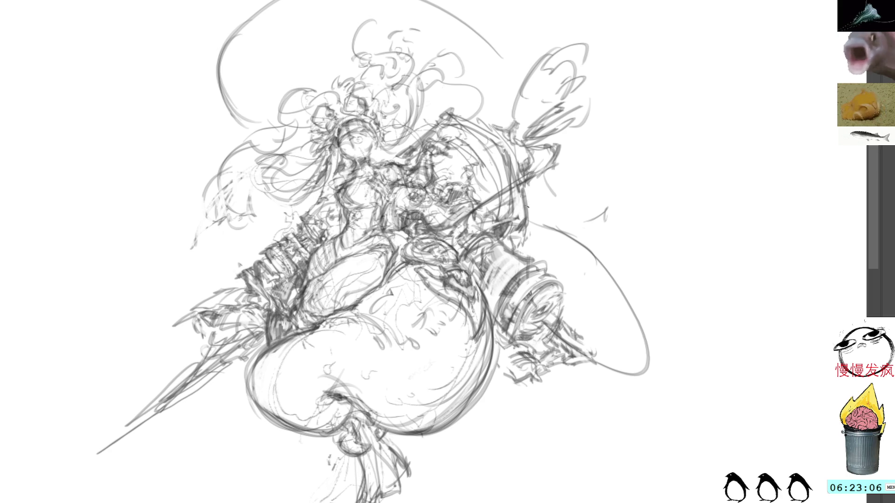
# Add diagonal hatching and marks at the cannon's upper right.
pyautogui.moveTo(499, 219)
pyautogui.mouseDown()
pyautogui.moveTo(554, 189)
pyautogui.moveTo(544, 194)
pyautogui.mouseUp()
pyautogui.moveTo(533, 198); pyautogui.dragTo(559, 186)
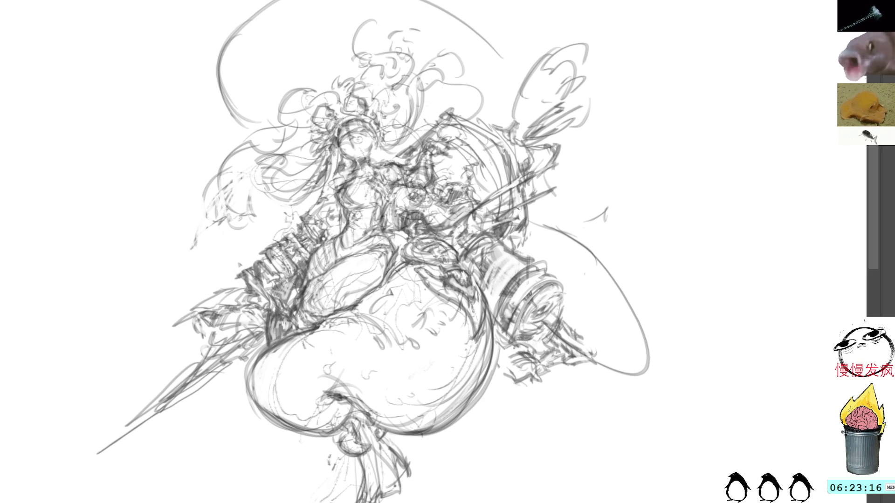
pyautogui.moveTo(544, 199)
pyautogui.mouseDown()
pyautogui.moveTo(566, 172)
pyautogui.moveTo(557, 195)
pyautogui.mouseUp()
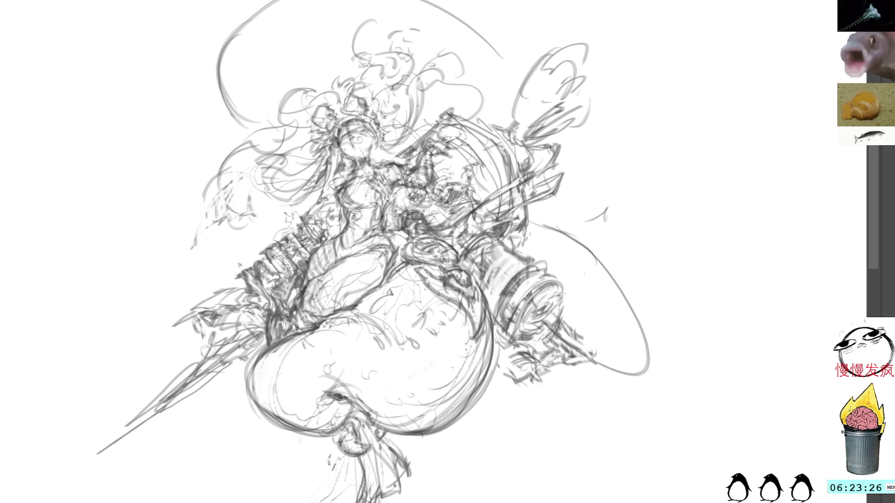
# Sketch loose curved shapes arcing out right of the cannon top and a curved line beside her chest.
pyautogui.moveTo(587, 91)
pyautogui.mouseDown()
pyautogui.moveTo(612, 121)
pyautogui.moveTo(639, 125)
pyautogui.mouseUp()
pyautogui.moveTo(556, 118); pyautogui.dragTo(616, 82)
pyautogui.moveTo(582, 133); pyautogui.dragTo(650, 156)
pyautogui.moveTo(559, 140)
pyautogui.mouseDown()
pyautogui.moveTo(659, 151)
pyautogui.moveTo(616, 202)
pyautogui.mouseUp()
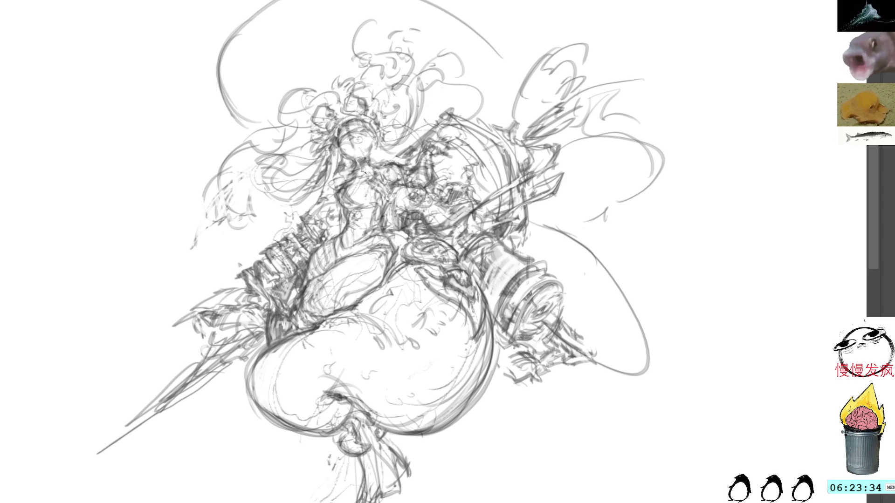
pyautogui.moveTo(367, 175)
pyautogui.mouseDown()
pyautogui.moveTo(347, 190)
pyautogui.moveTo(362, 182)
pyautogui.mouseUp()
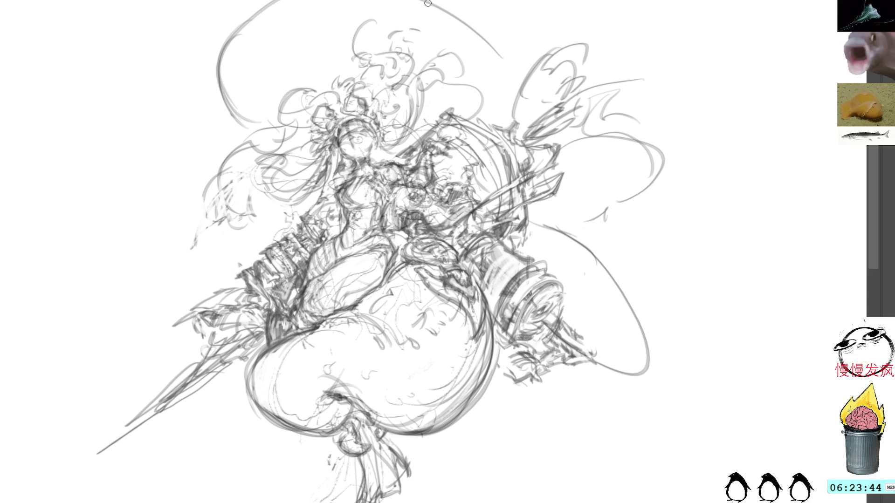
pyautogui.moveTo(449, 167)
pyautogui.mouseDown()
pyautogui.moveTo(413, 154)
pyautogui.moveTo(387, 162)
pyautogui.mouseUp()
# Delete the lassoed lines beside her chest, deselect, and redraw the arm reaching down to the cannon.
pyautogui.press('Delete')
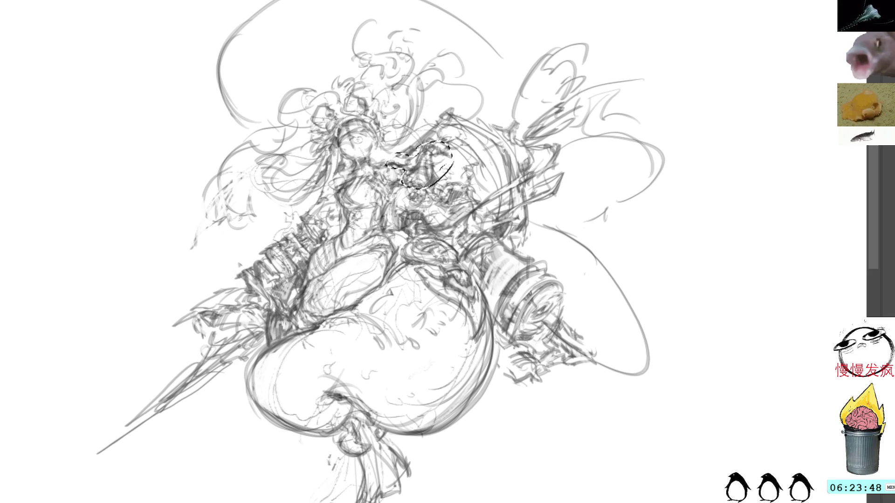
pyautogui.hotkey('ctrl', 'd')
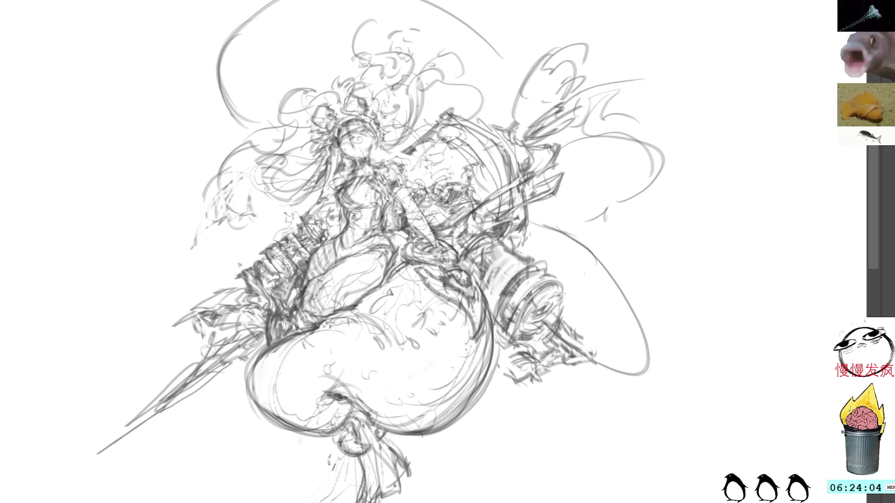
pyautogui.moveTo(434, 236); pyautogui.dragTo(449, 259)
pyautogui.moveTo(398, 165); pyautogui.dragTo(448, 271)
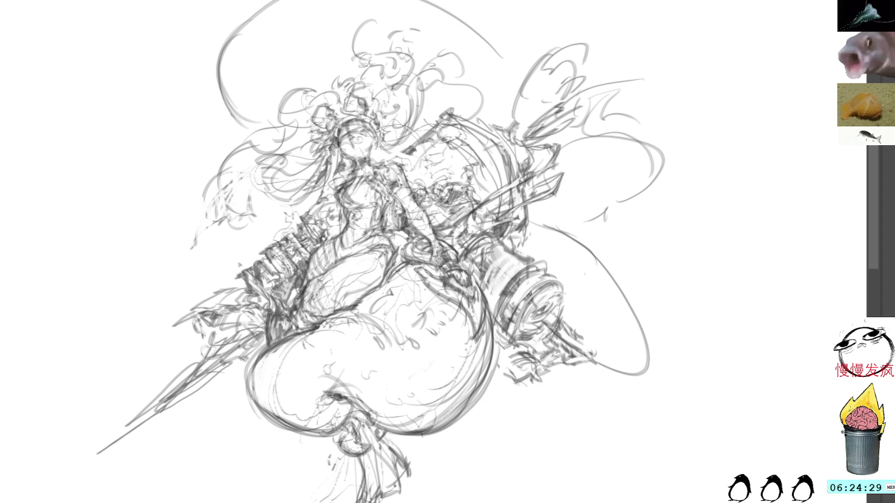
pyautogui.moveTo(337, 177)
pyautogui.mouseDown()
pyautogui.moveTo(305, 196)
pyautogui.moveTo(346, 183)
pyautogui.moveTo(334, 192)
pyautogui.moveTo(351, 177)
pyautogui.mouseUp()
# Sketch first strokes of the raised arm beside the face and undo a bad one.
pyautogui.moveTo(296, 179)
pyautogui.mouseDown()
pyautogui.moveTo(317, 170)
pyautogui.moveTo(320, 144)
pyautogui.mouseUp()
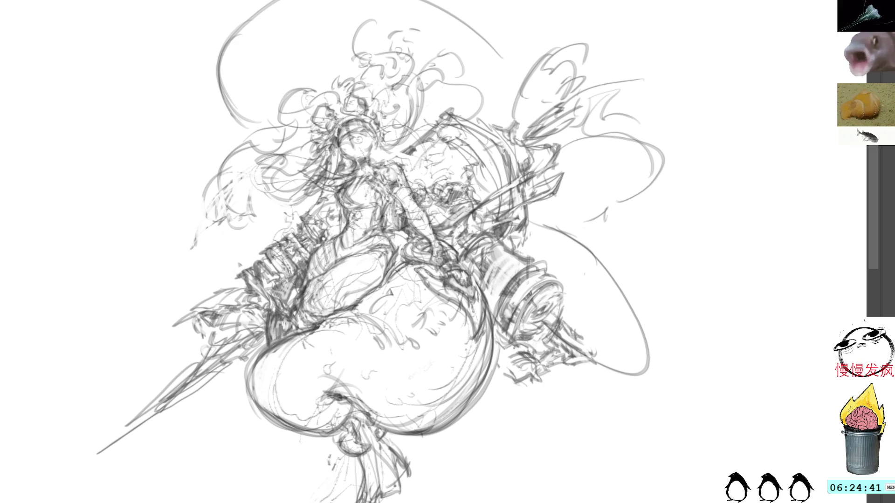
pyautogui.moveTo(354, 183); pyautogui.dragTo(309, 162)
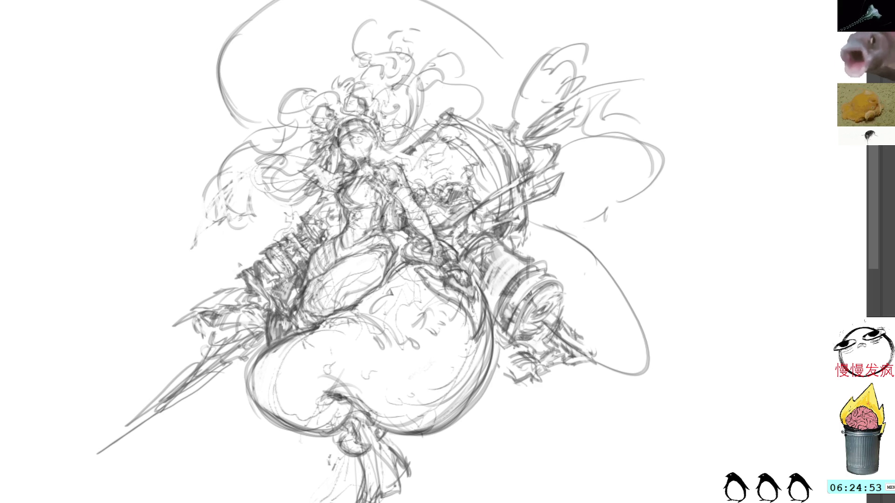
pyautogui.moveTo(326, 191)
pyautogui.mouseDown()
pyautogui.moveTo(298, 174)
pyautogui.moveTo(316, 162)
pyautogui.moveTo(337, 173)
pyautogui.moveTo(300, 157)
pyautogui.moveTo(320, 146)
pyautogui.mouseUp()
pyautogui.hotkey('ctrl', 'z')
pyautogui.hotkey('ctrl', 'z')
# Redraw and refine the raised arm with the hand up beside her face.
pyautogui.moveTo(293, 176)
pyautogui.mouseDown()
pyautogui.moveTo(316, 154)
pyautogui.moveTo(303, 155)
pyautogui.mouseUp()
pyautogui.moveTo(297, 183)
pyautogui.mouseDown()
pyautogui.moveTo(312, 167)
pyautogui.moveTo(329, 184)
pyautogui.mouseUp()
pyautogui.moveTo(296, 155); pyautogui.dragTo(315, 150)
pyautogui.moveTo(307, 154); pyautogui.dragTo(326, 150)
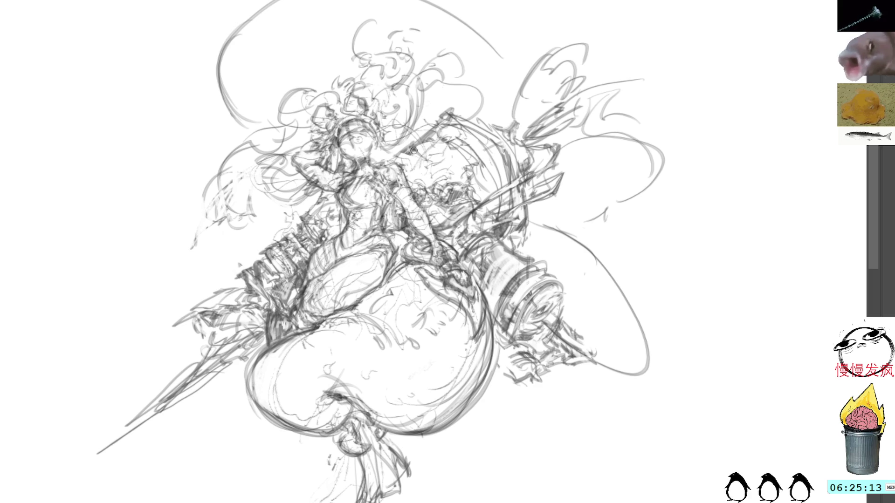
# Add mechanical detail marks beside the mermaid and darken behind her shoulder.
pyautogui.moveTo(418, 153)
pyautogui.mouseDown()
pyautogui.moveTo(440, 183)
pyautogui.moveTo(454, 172)
pyautogui.moveTo(437, 189)
pyautogui.mouseUp()
pyautogui.moveTo(444, 157)
pyautogui.mouseDown()
pyautogui.moveTo(437, 178)
pyautogui.moveTo(451, 166)
pyautogui.moveTo(468, 173)
pyautogui.mouseUp()
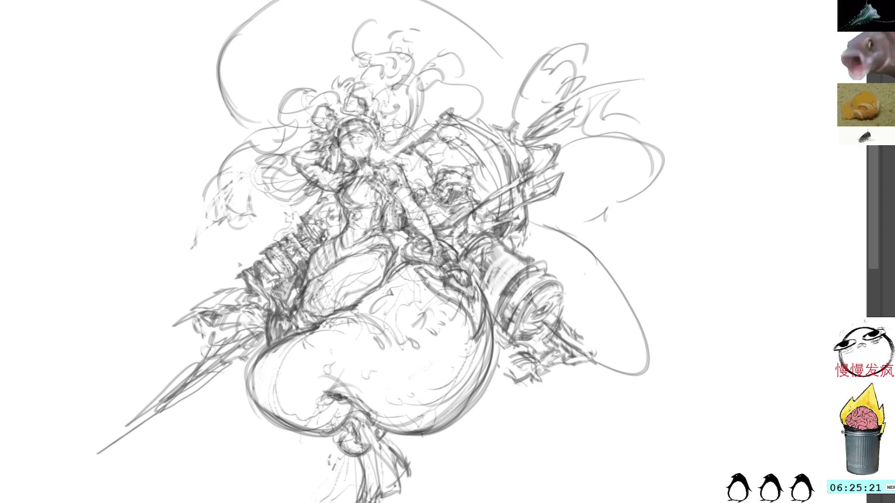
pyautogui.moveTo(434, 199)
pyautogui.mouseDown()
pyautogui.moveTo(458, 208)
pyautogui.moveTo(434, 204)
pyautogui.moveTo(441, 215)
pyautogui.moveTo(432, 222)
pyautogui.mouseUp()
pyautogui.moveTo(435, 215); pyautogui.dragTo(465, 203)
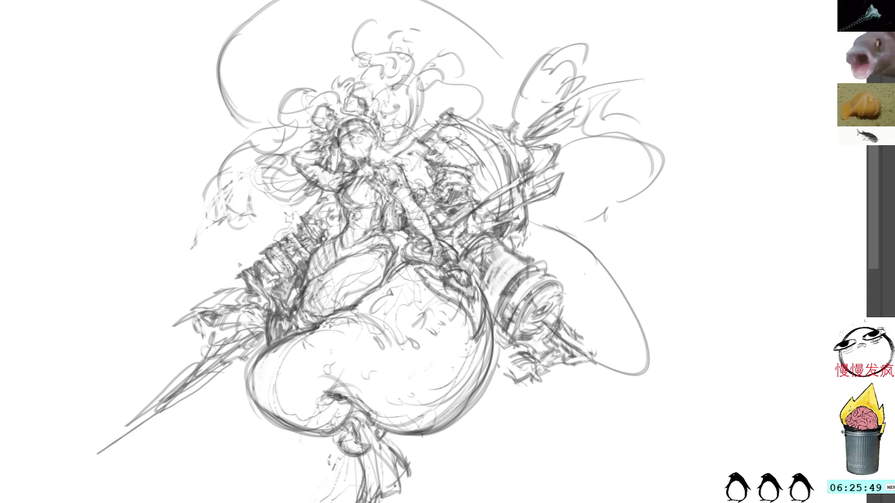
pyautogui.moveTo(455, 143)
pyautogui.mouseDown()
pyautogui.moveTo(475, 169)
pyautogui.moveTo(450, 138)
pyautogui.moveTo(473, 161)
pyautogui.mouseUp()
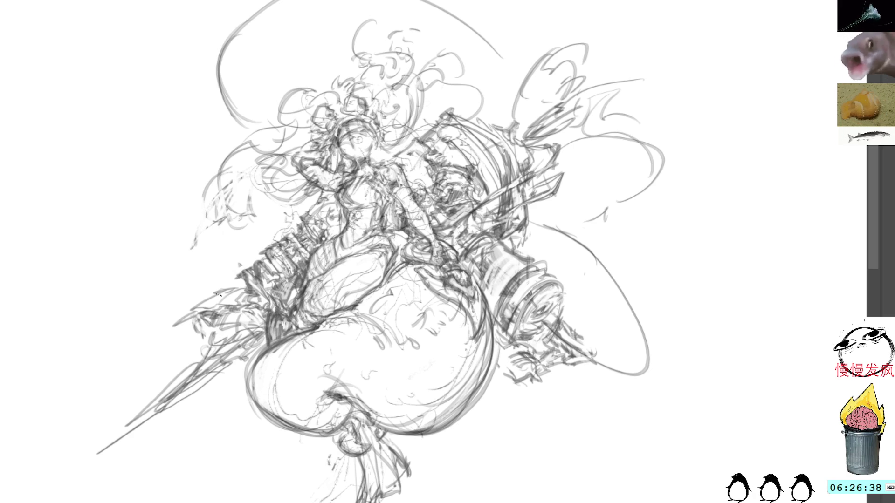
# Draw long spear lines and hatching extending toward the lower-left corner.
pyautogui.moveTo(199, 376)
pyautogui.mouseDown()
pyautogui.moveTo(66, 473)
pyautogui.moveTo(133, 425)
pyautogui.moveTo(155, 387)
pyautogui.mouseUp()
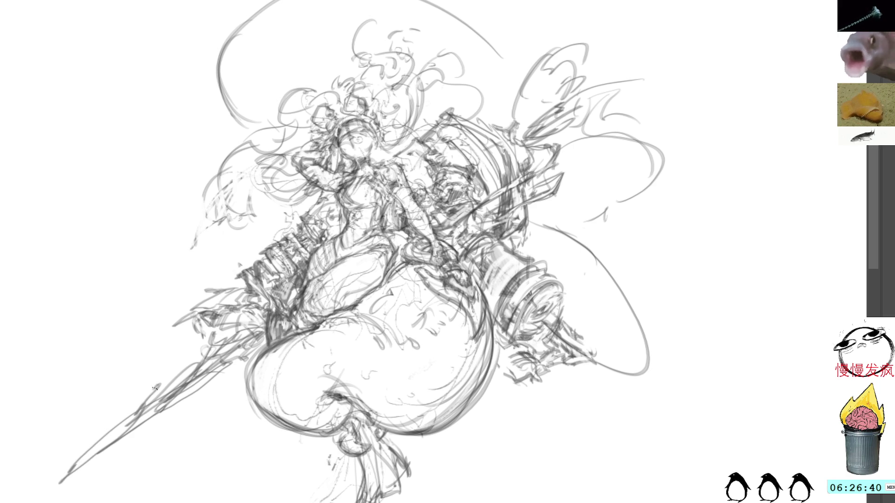
pyautogui.moveTo(174, 349); pyautogui.dragTo(84, 466)
pyautogui.moveTo(216, 385)
pyautogui.mouseDown()
pyautogui.moveTo(162, 410)
pyautogui.moveTo(175, 392)
pyautogui.mouseUp()
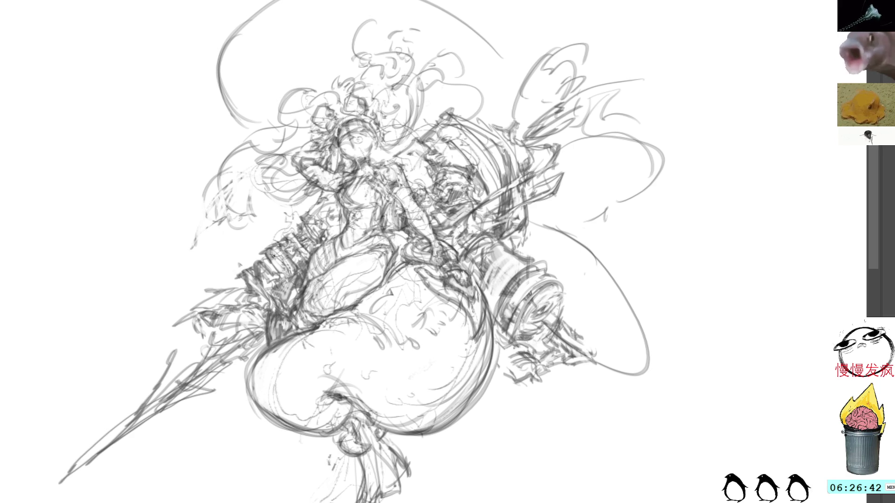
# Add two small angular marks at the upper left and above the hair.
pyautogui.moveTo(190, 96)
pyautogui.mouseDown()
pyautogui.moveTo(194, 123)
pyautogui.moveTo(211, 129)
pyautogui.moveTo(190, 90)
pyautogui.moveTo(196, 108)
pyautogui.mouseUp()
pyautogui.moveTo(255, 84); pyautogui.dragTo(269, 91)
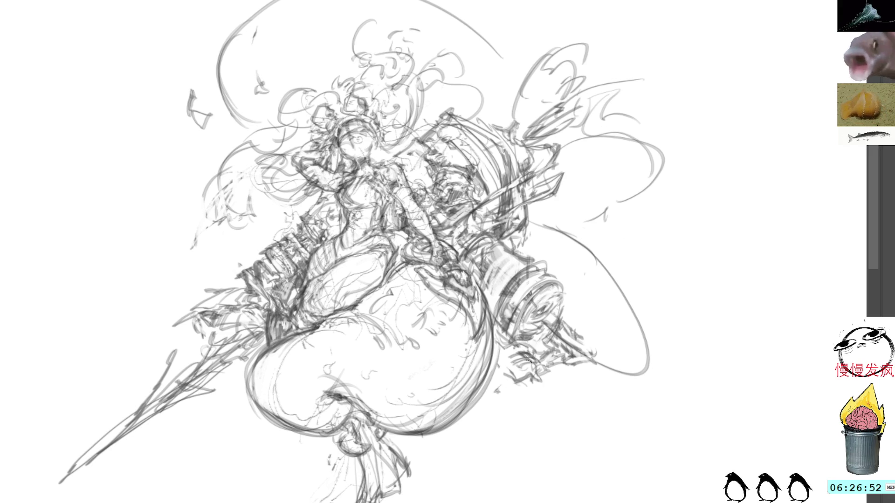
# Sketch and shade a rough hand-like mechanical form beneath the cannon's far end.
pyautogui.moveTo(516, 382); pyautogui.dragTo(495, 396)
pyautogui.moveTo(552, 378); pyautogui.dragTo(530, 409)
pyautogui.moveTo(537, 384); pyautogui.dragTo(509, 420)
pyautogui.moveTo(525, 385)
pyautogui.mouseDown()
pyautogui.moveTo(501, 422)
pyautogui.moveTo(522, 419)
pyautogui.moveTo(500, 425)
pyautogui.moveTo(493, 408)
pyautogui.mouseUp()
pyautogui.moveTo(545, 383)
pyautogui.mouseDown()
pyautogui.moveTo(523, 408)
pyautogui.moveTo(511, 442)
pyautogui.mouseUp()
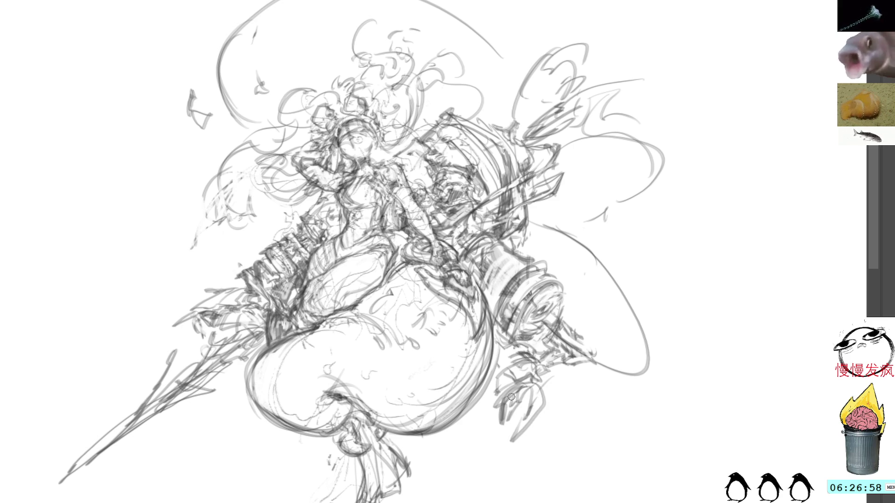
pyautogui.moveTo(512, 396)
pyautogui.mouseDown()
pyautogui.moveTo(488, 436)
pyautogui.moveTo(520, 412)
pyautogui.moveTo(487, 430)
pyautogui.moveTo(476, 423)
pyautogui.moveTo(477, 430)
pyautogui.moveTo(481, 413)
pyautogui.mouseUp()
pyautogui.moveTo(501, 407); pyautogui.dragTo(490, 421)
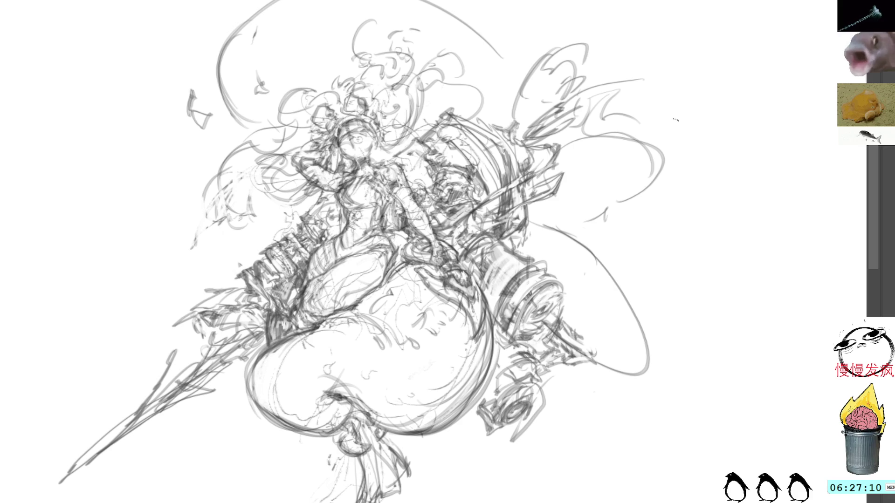